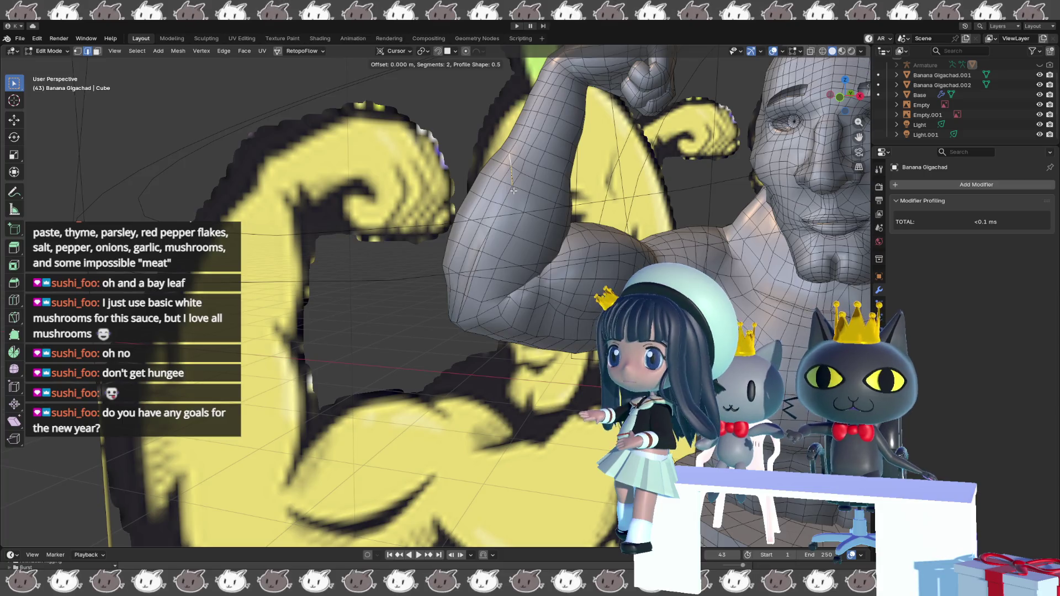
- Bevel the selected arm edge into a two-segment strip
key(ctrl+b)
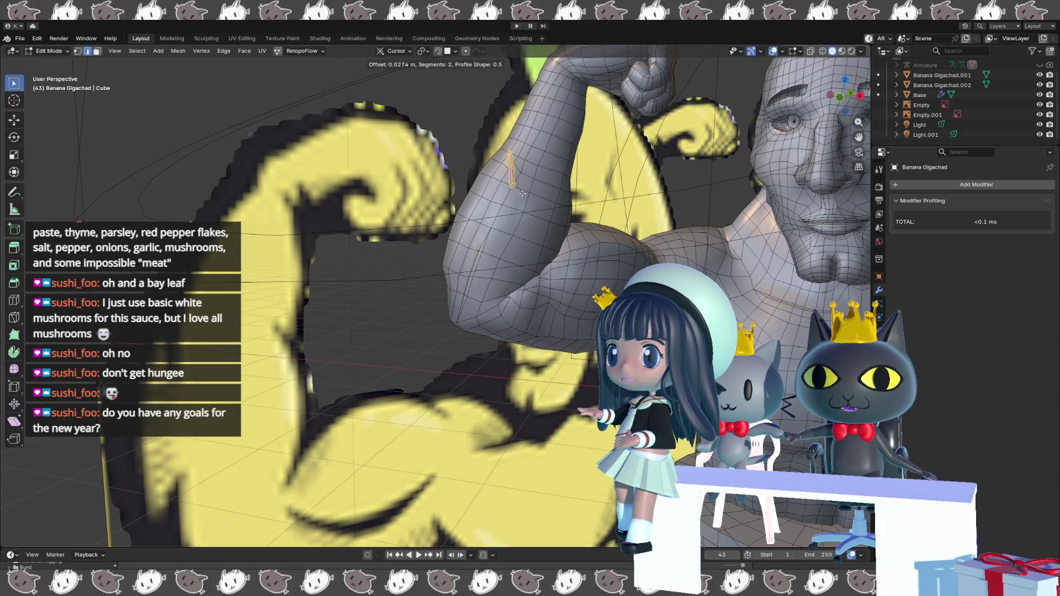
click(524, 194)
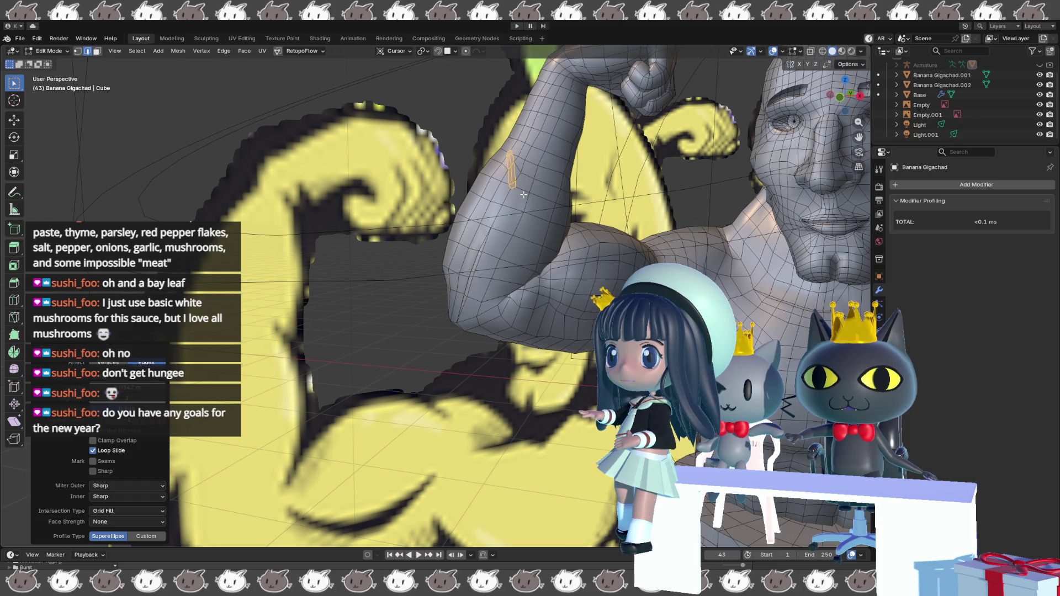
scroll(522, 190, up, 3)
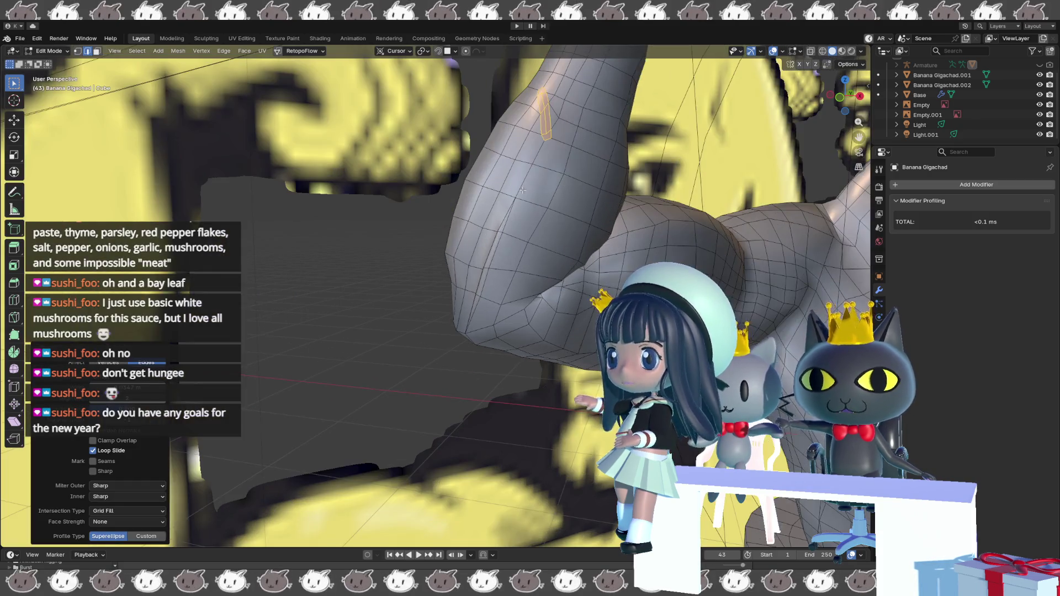
scroll(522, 190, down, 3)
- Toggle into sculpting and back to Edit Mode, frame the selection, and pick an upper-arm vertex
key(ctrl+Tab)
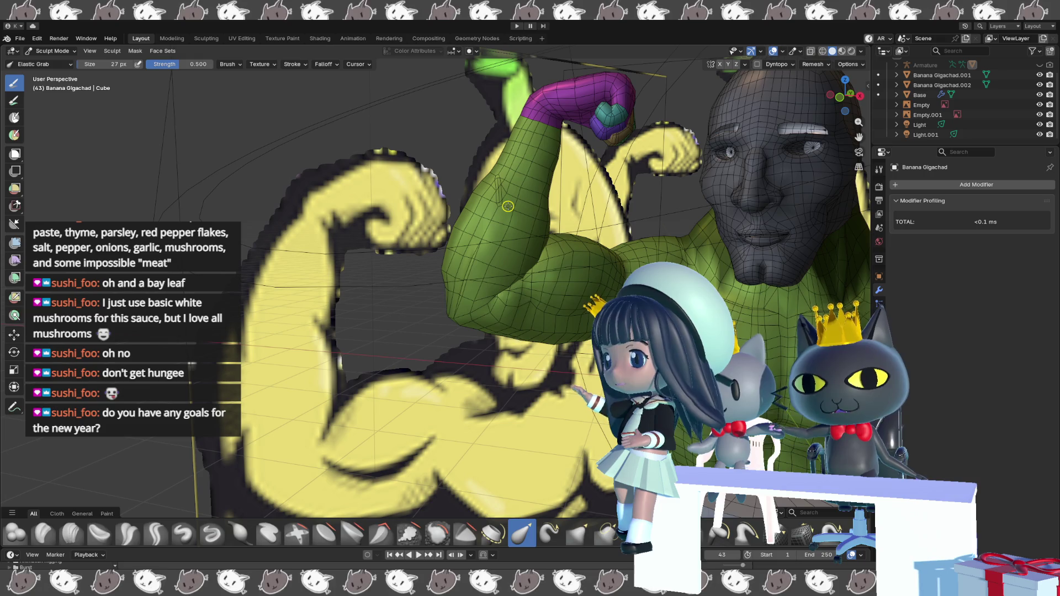
key(Tab)
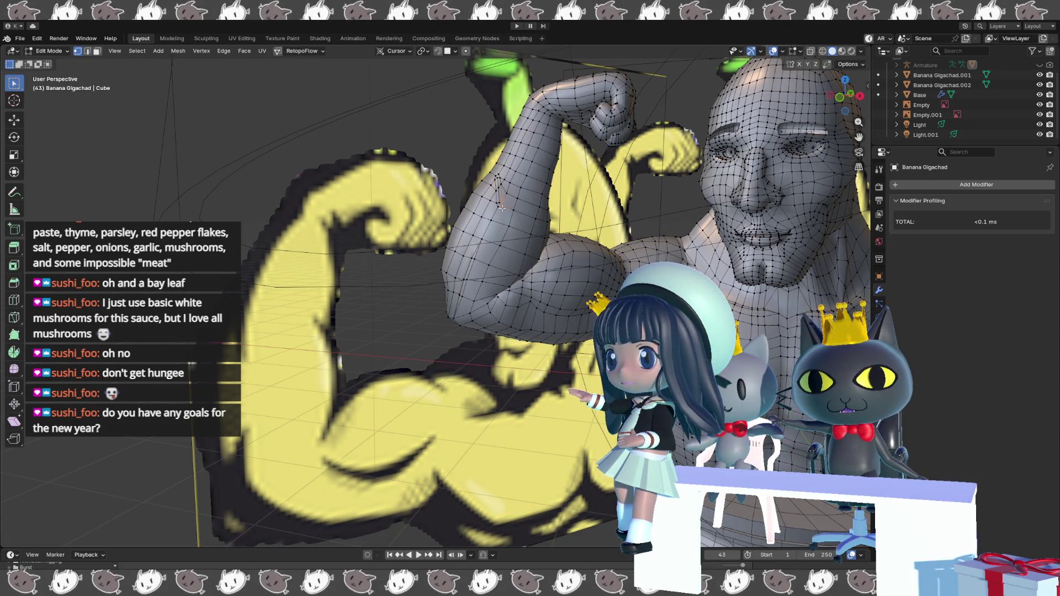
scroll(500, 235, up, 5)
key(KP_Decimal)
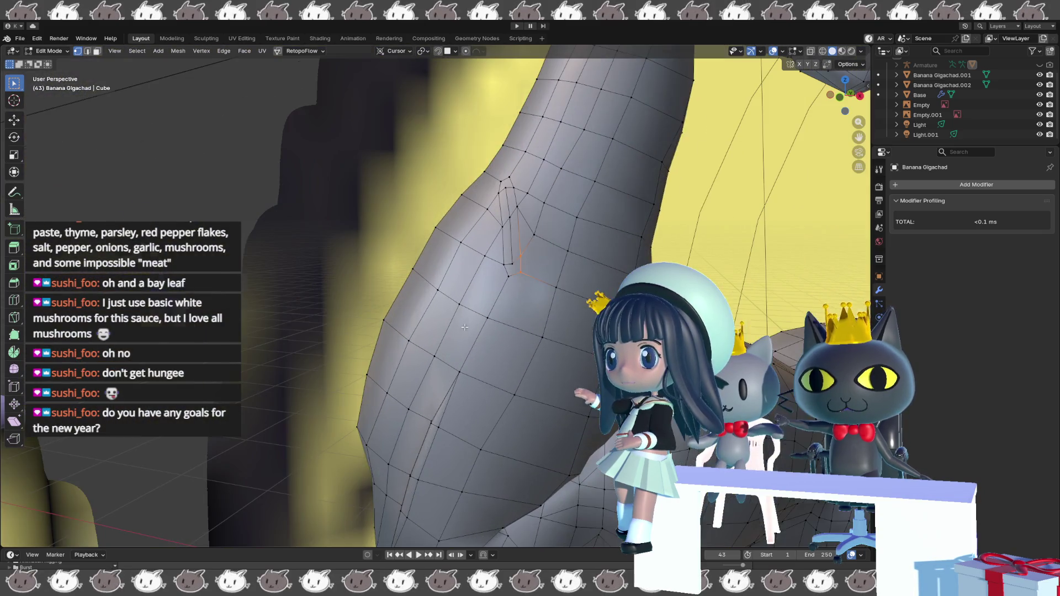
click(512, 263)
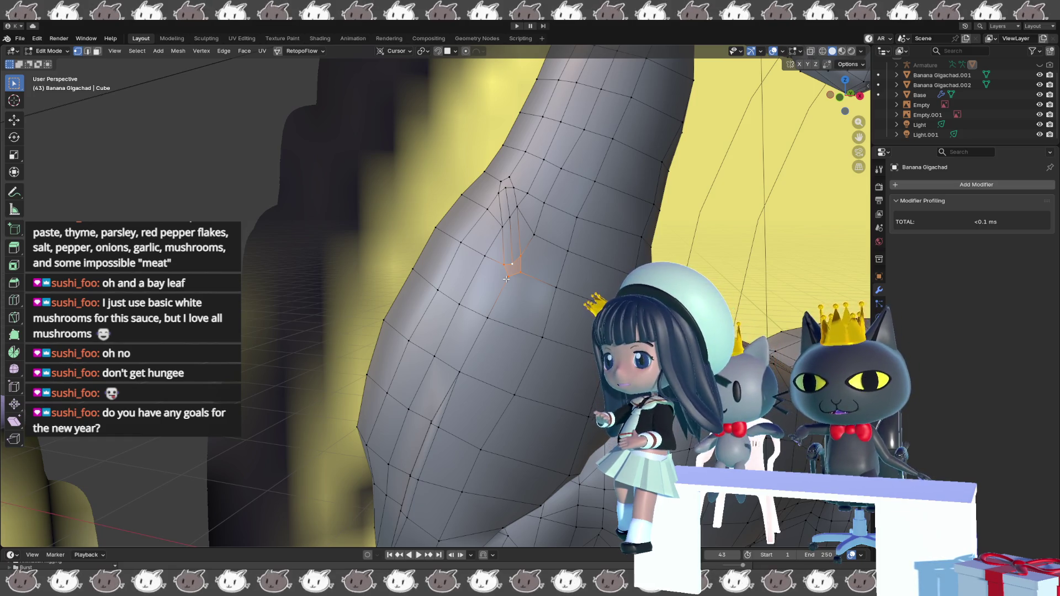
- Merge the triangle-fan vertices At Center, then merge a second cluster higher up the arm
key(m)
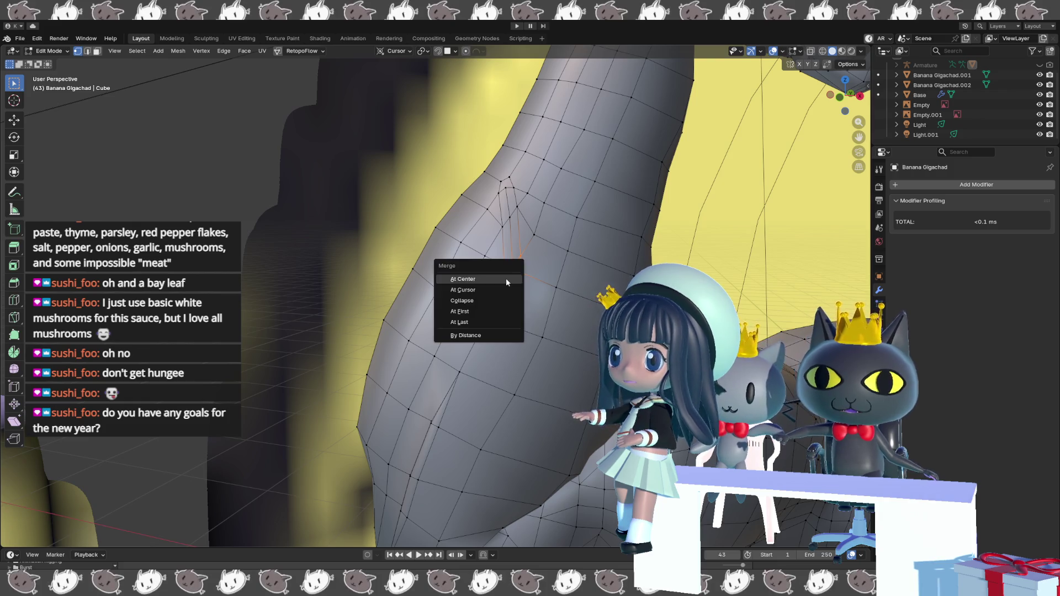
click(506, 279)
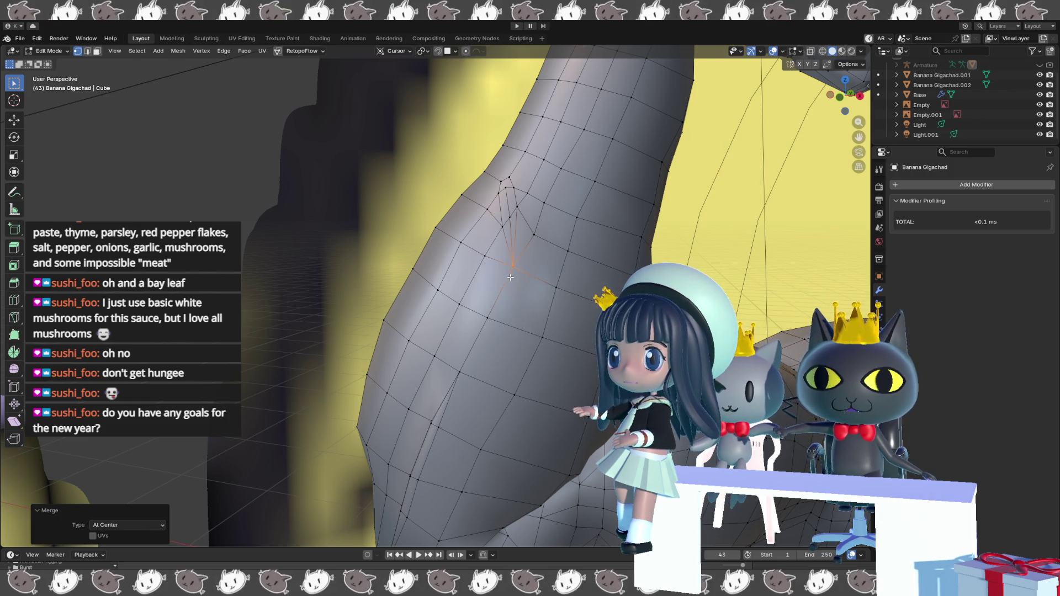
click(506, 180)
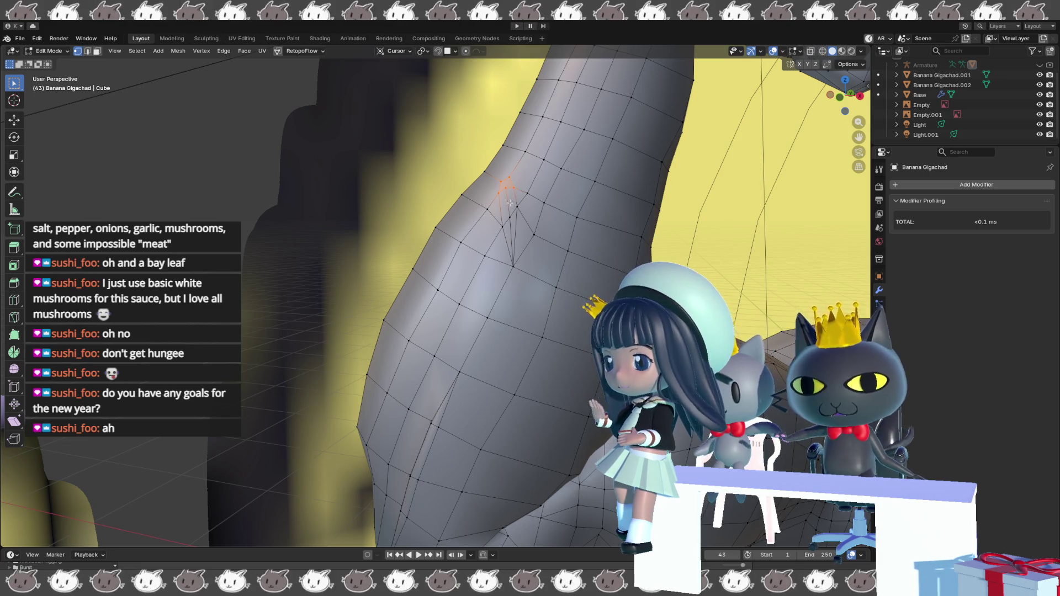
key(m)
click(510, 204)
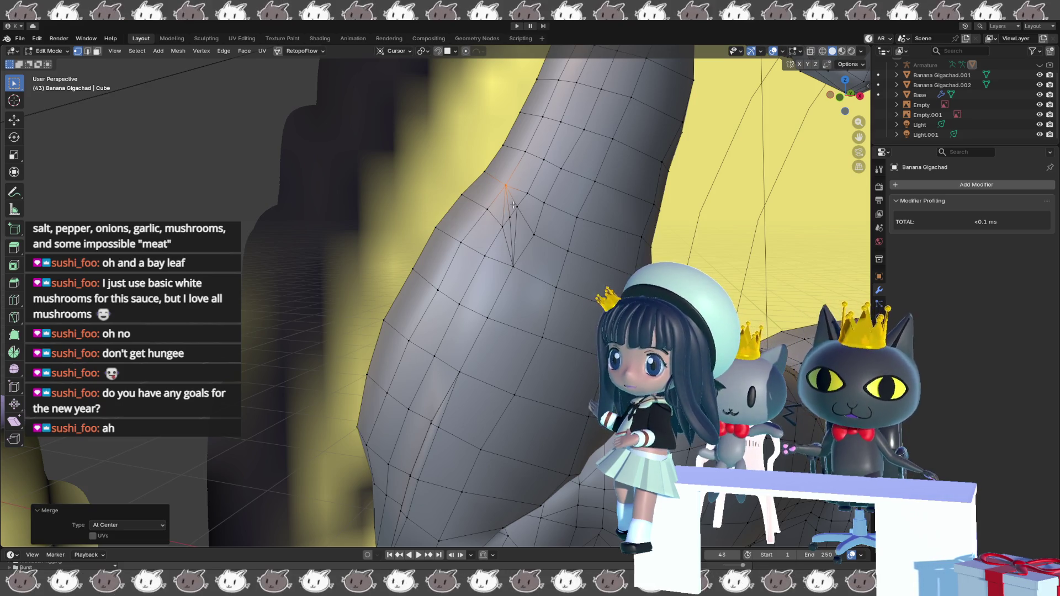
mouse_move(510, 213)
middle_down()
mouse_move(468, 241)
mouse_move(496, 283)
mouse_move(585, 283)
middle_up()
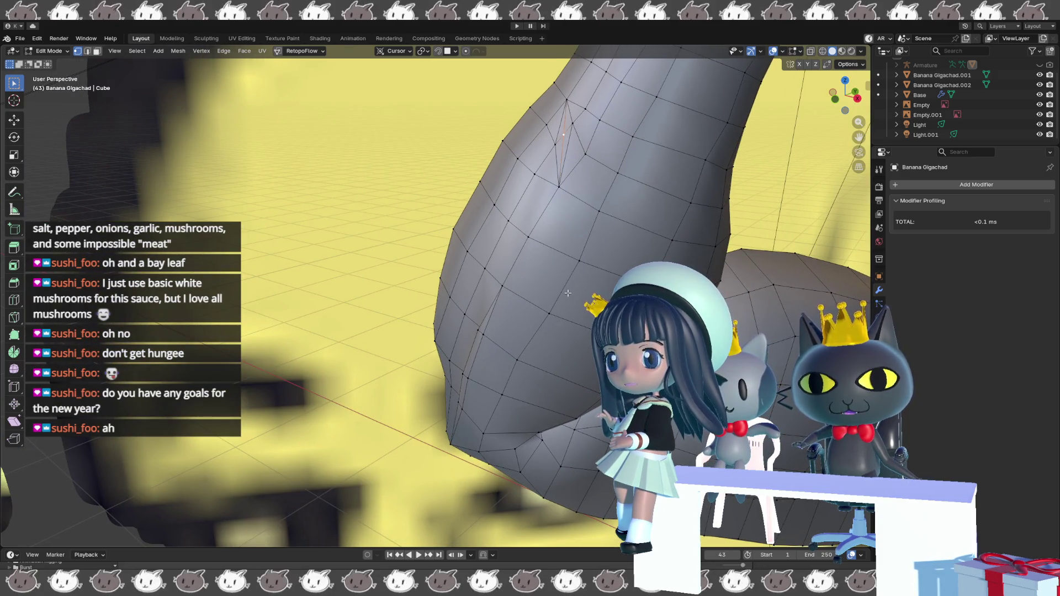
- Move the upper-arm vertex about 0.024 m along X, then nudge it slightly again
scroll(560, 292, down, 2)
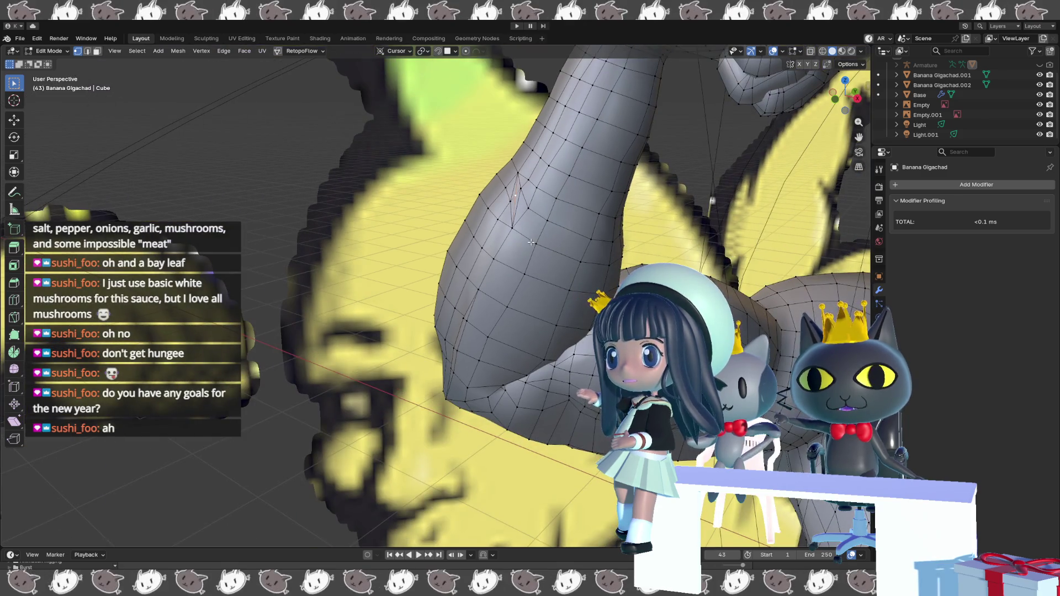
scroll(512, 298, down, 1)
middle_drag(512, 298, 484, 292)
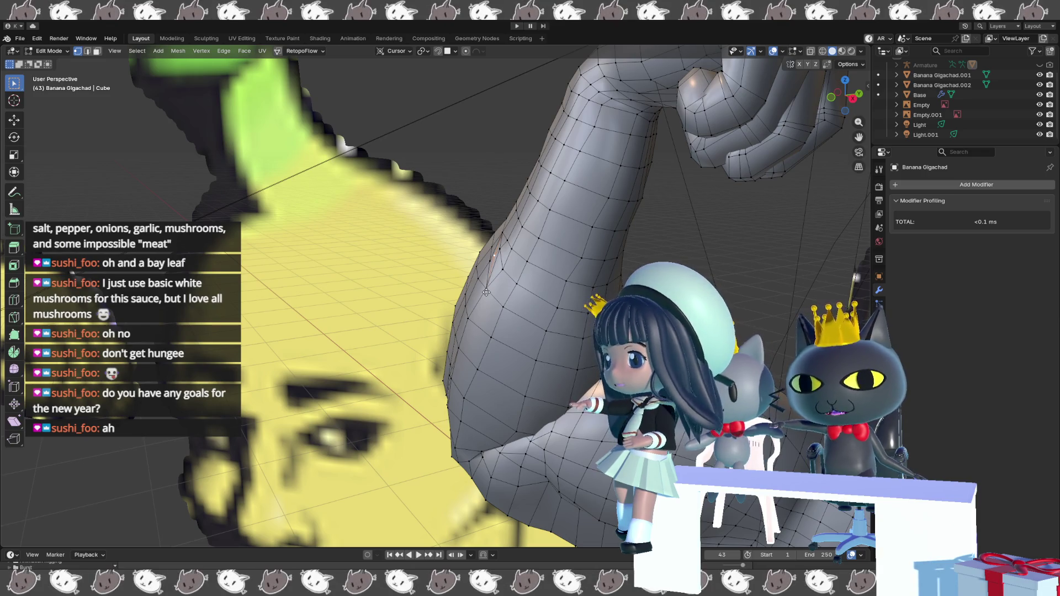
key(g)
key(x)
key(x)
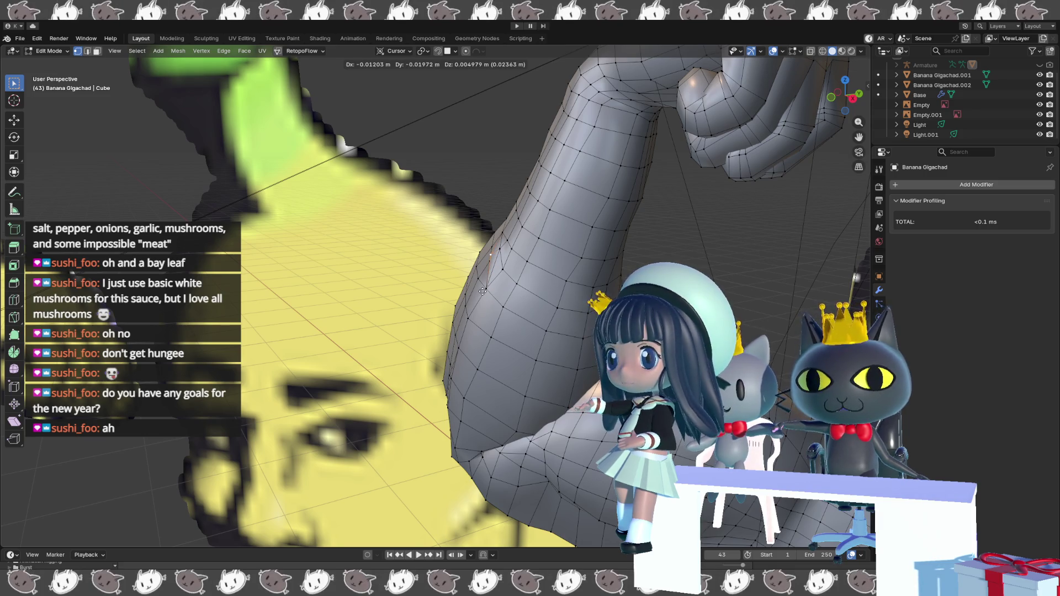
click(481, 291)
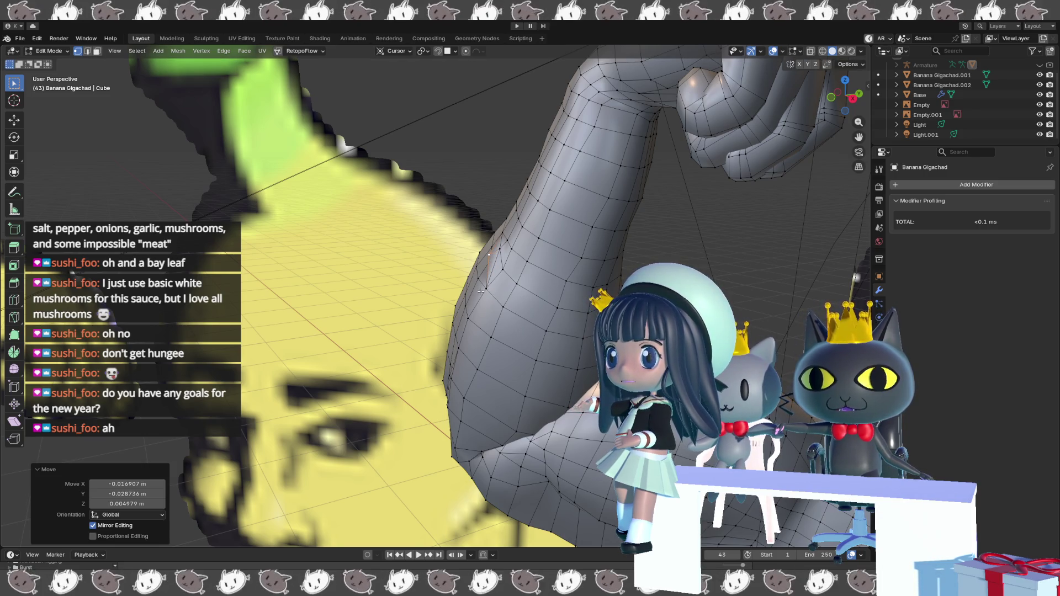
middle_drag(481, 292, 484, 278)
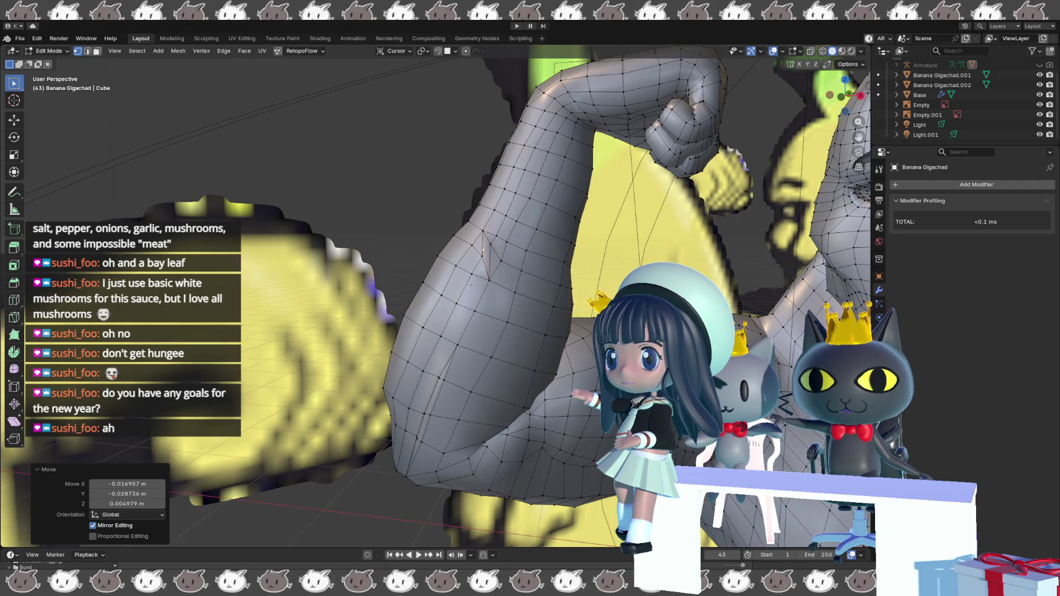
key(g)
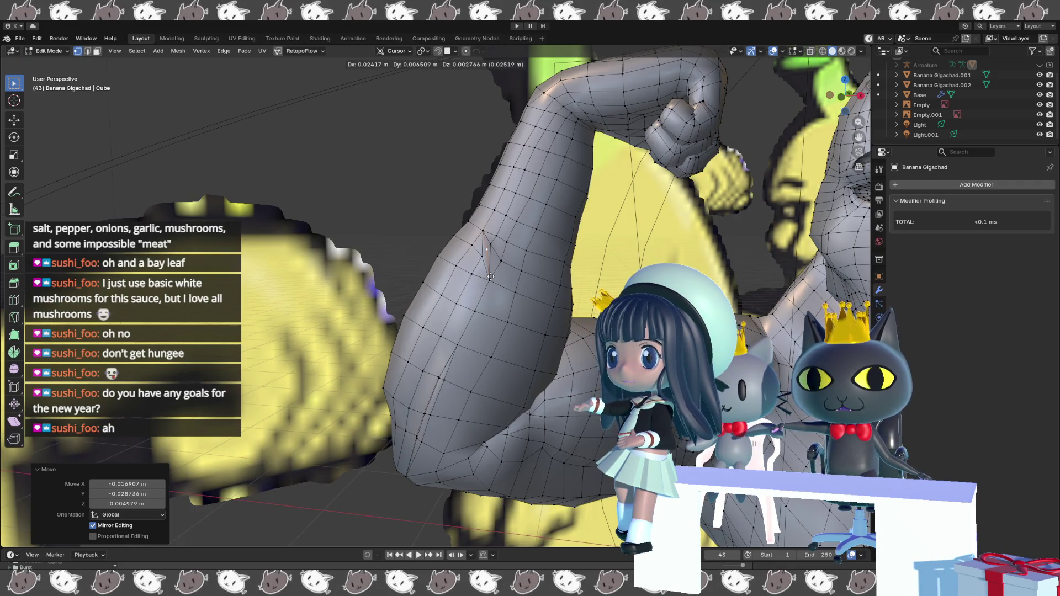
click(490, 279)
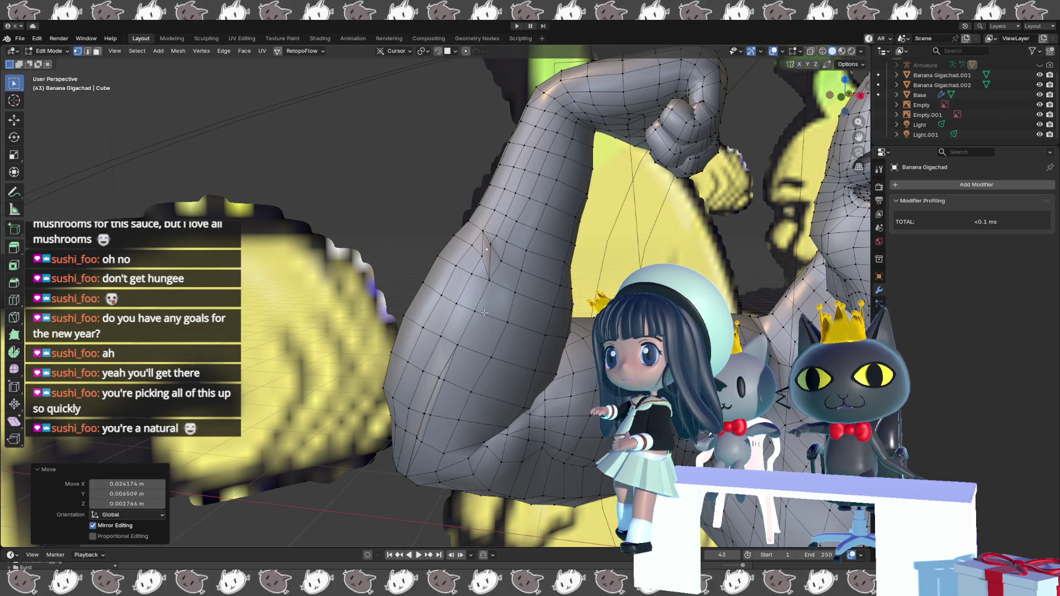
- Select another arm vertex and switch the mesh into Sculpt Mode
mouse_move(474, 281)
middle_down()
mouse_move(471, 301)
mouse_move(541, 212)
middle_up()
click(536, 194)
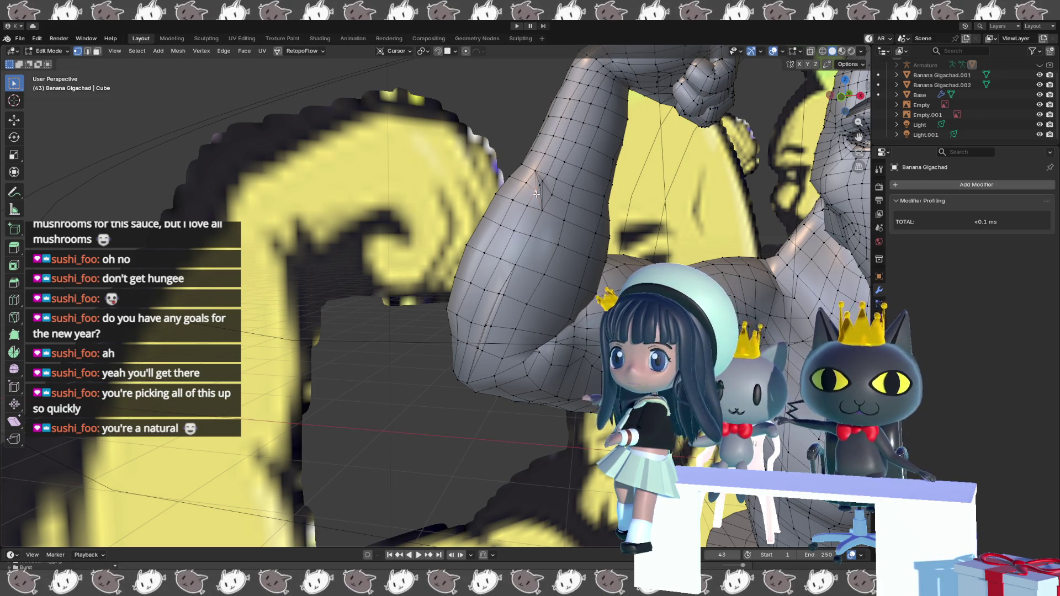
middle_drag(533, 205, 516, 234)
key(ctrl+Tab)
click(510, 287)
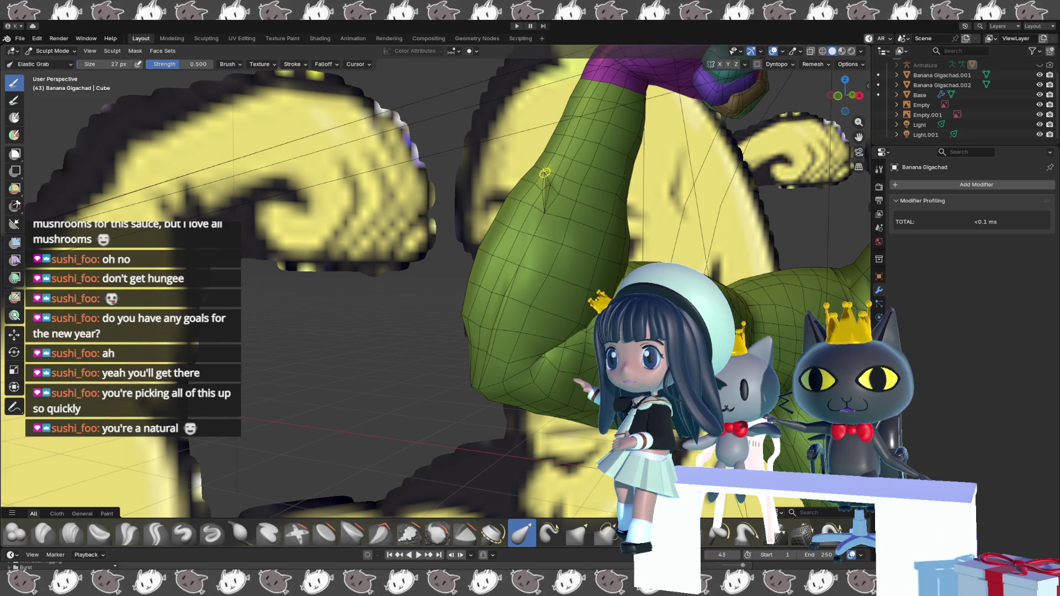
- Pull the triangle-fan vertex down on the green arm with the Elastic Grab brush
mouse_move(544, 172)
middle_down()
mouse_move(524, 223)
mouse_move(622, 186)
mouse_move(574, 166)
middle_up()
scroll(566, 162, up, 3)
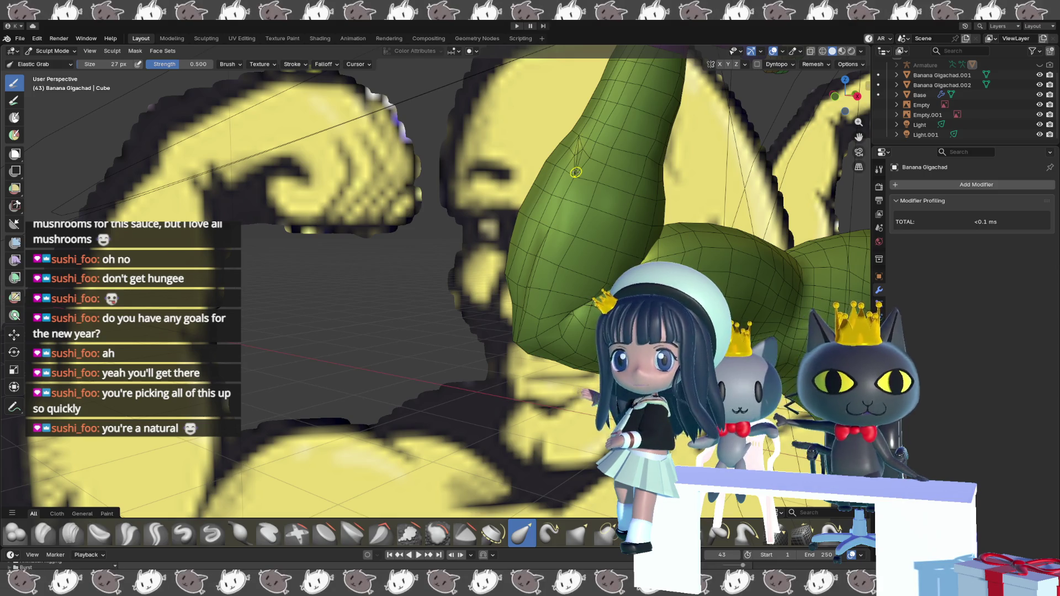
scroll(576, 174, up, 2)
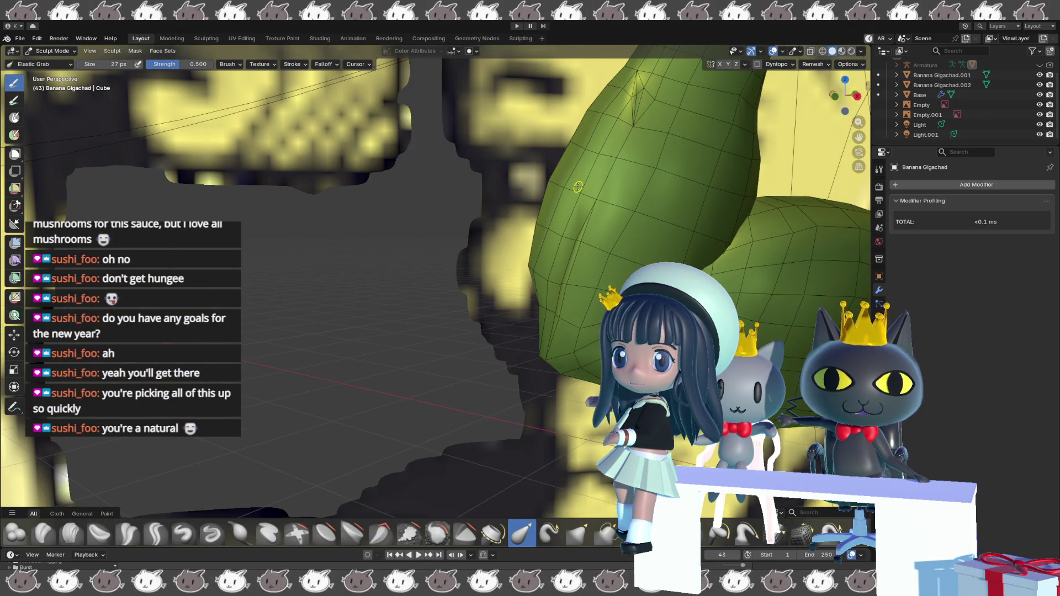
scroll(577, 187, up, 1)
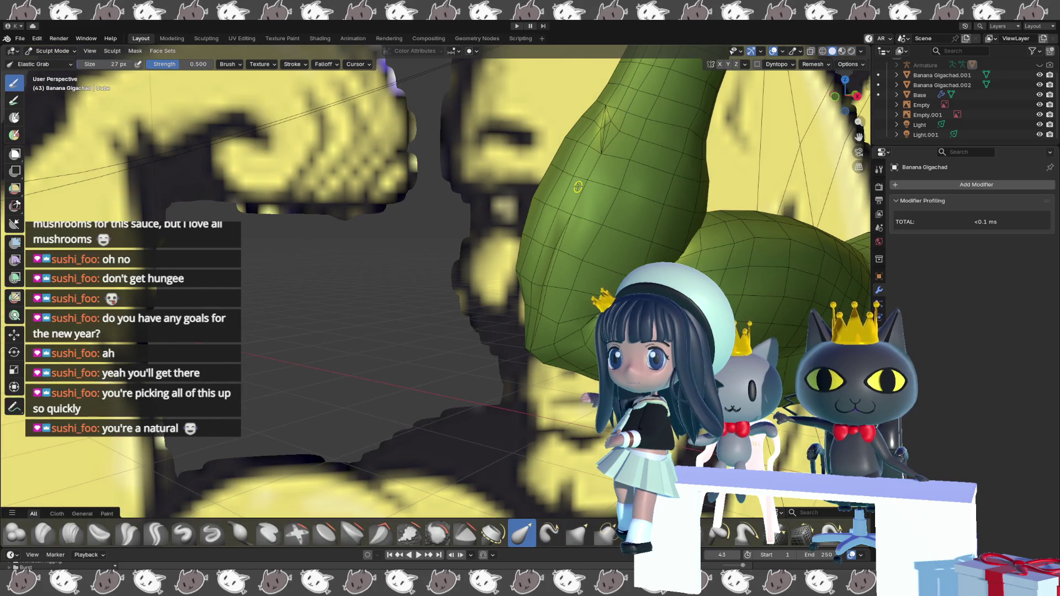
scroll(577, 187, down, 5)
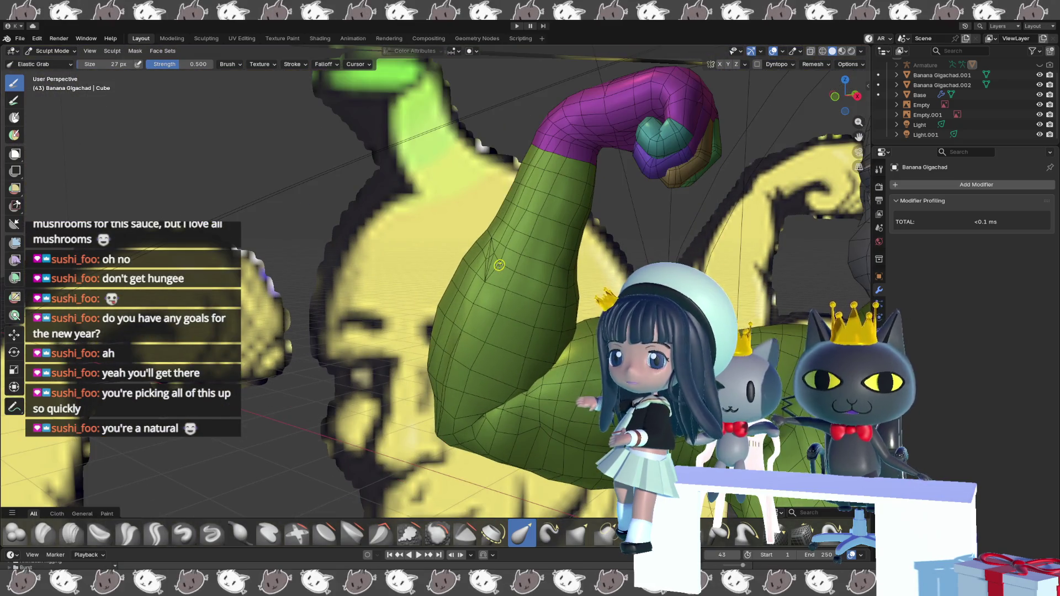
scroll(498, 265, up, 6)
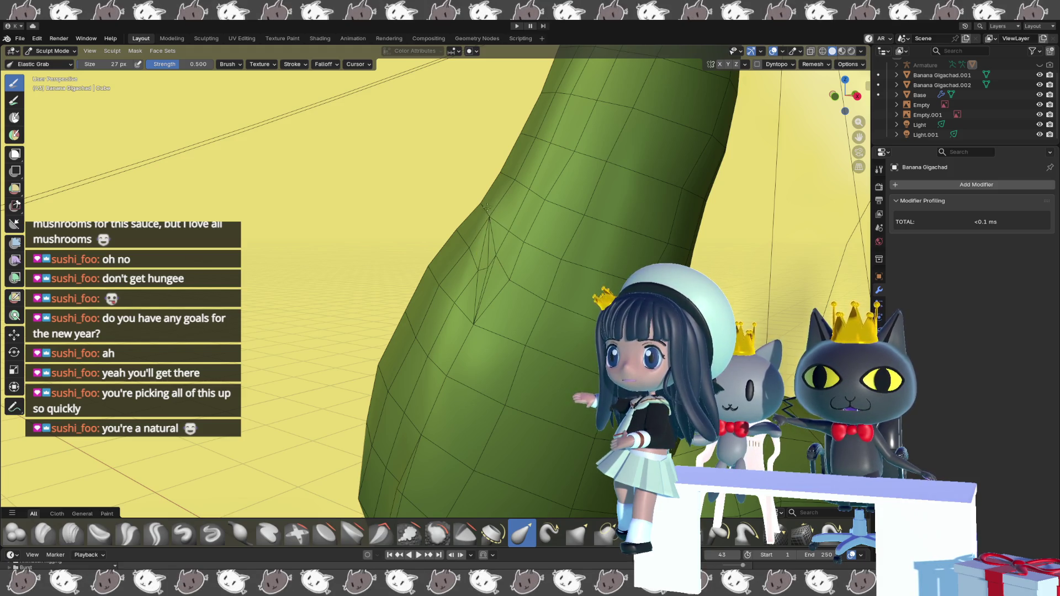
mouse_move(487, 215)
middle_down()
mouse_move(503, 247)
mouse_move(479, 273)
middle_up()
drag(479, 283, 474, 304)
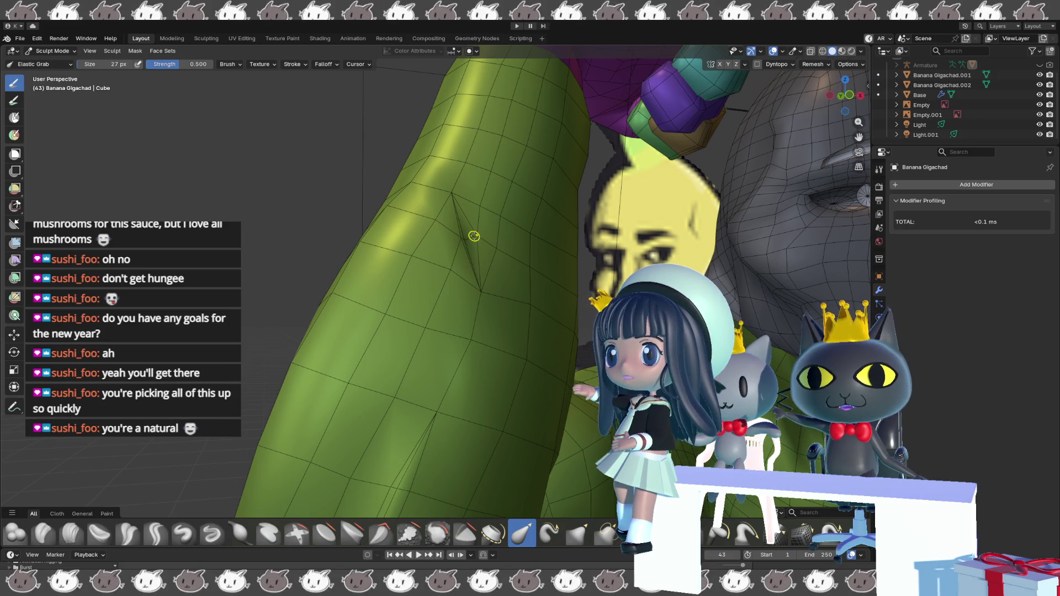
mouse_move(451, 193)
middle_down()
mouse_move(418, 213)
mouse_move(447, 216)
middle_up()
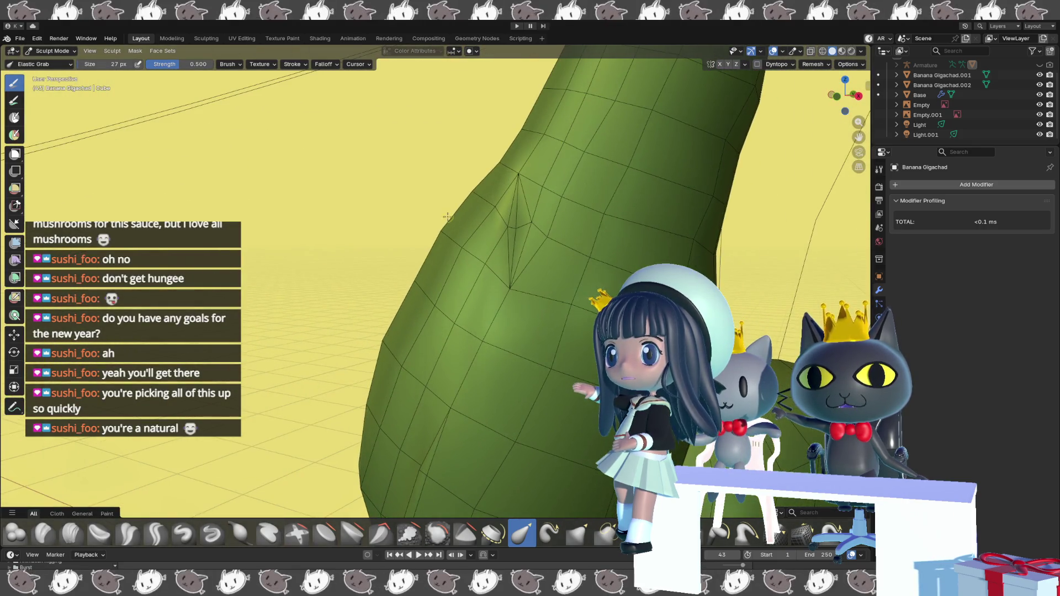
shift+middle_drag(478, 325, 453, 303)
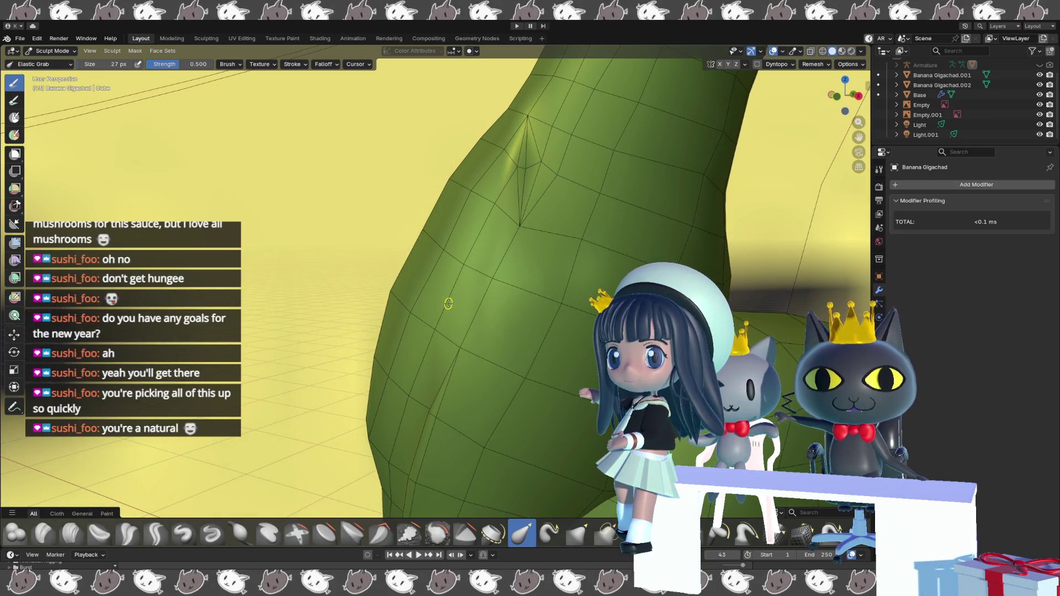
mouse_move(448, 303)
middle_down()
mouse_move(478, 177)
mouse_move(553, 173)
middle_up()
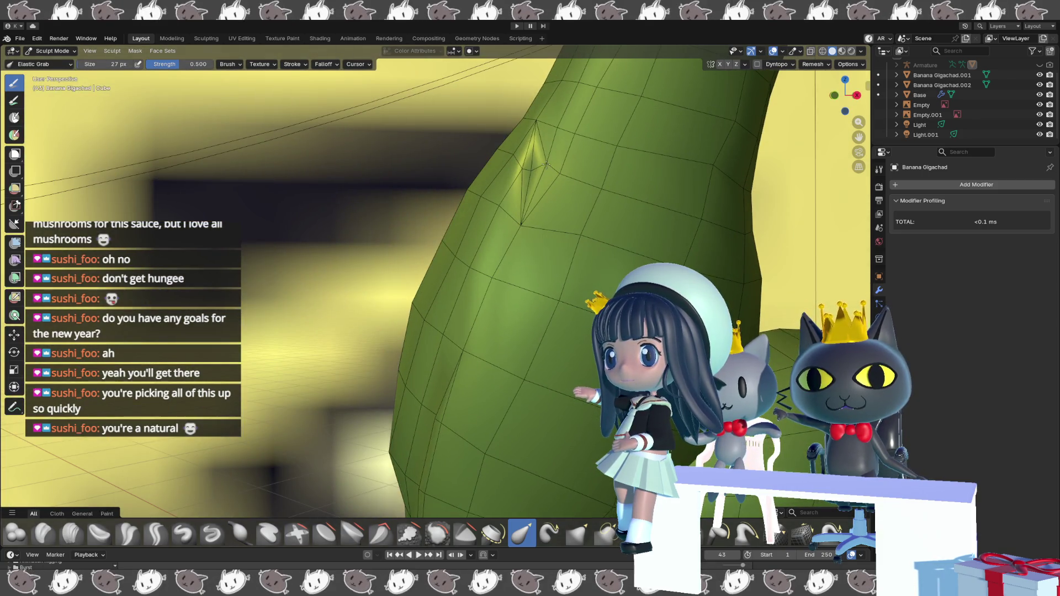
middle_drag(509, 227, 533, 191)
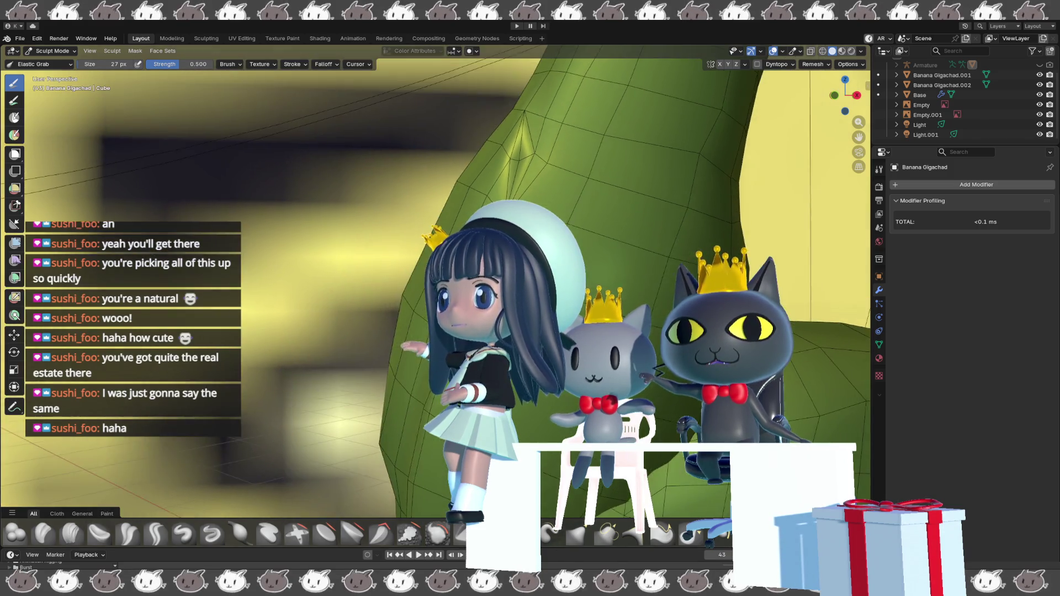
- Zoom out and orbit around the whole banana bust up to the flexed arm's fist
scroll(436, 287, down, 3)
scroll(436, 287, down, 5)
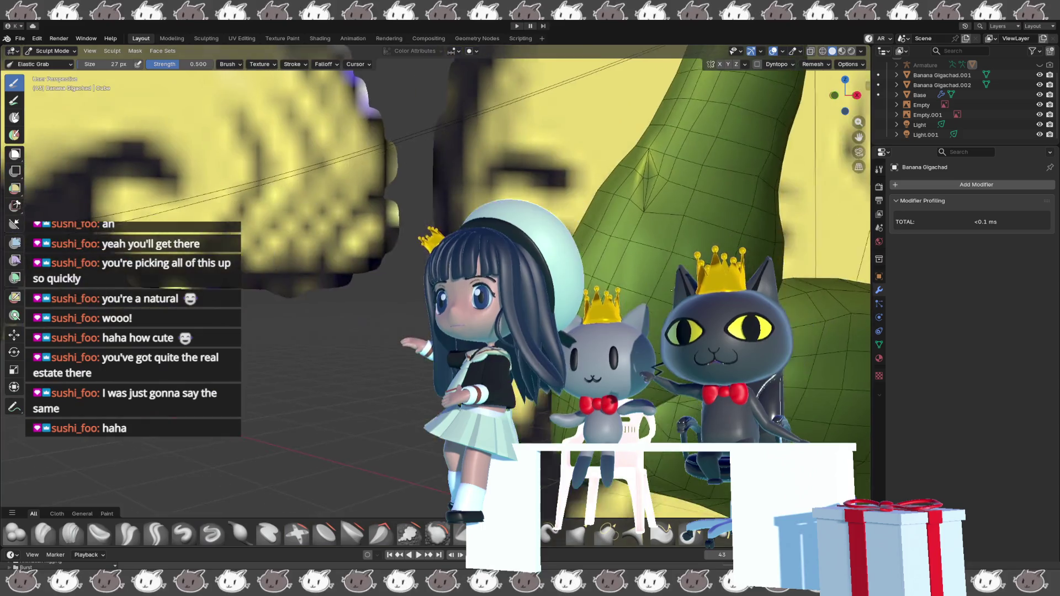
scroll(436, 287, down, 3)
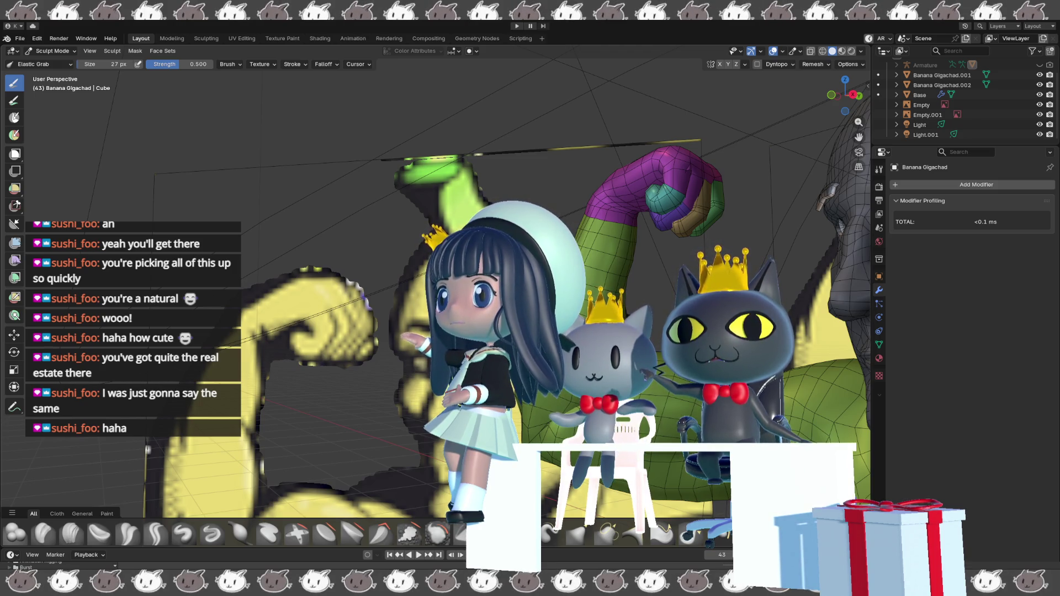
middle_drag(497, 276, 607, 276)
middle_drag(579, 314, 583, 307)
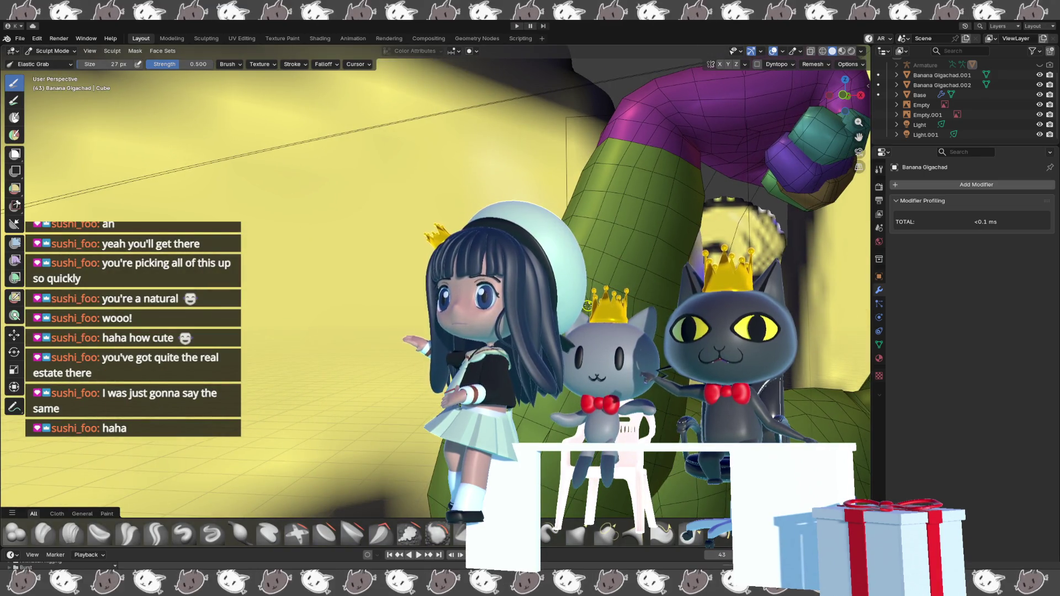
middle_drag(582, 307, 615, 307)
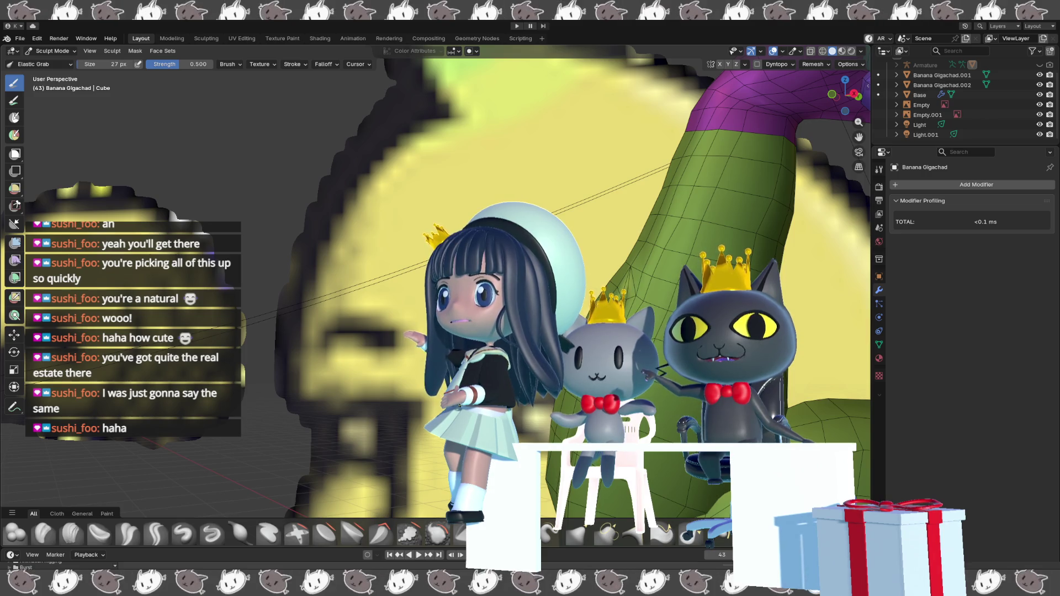
middle_drag(615, 307, 728, 310)
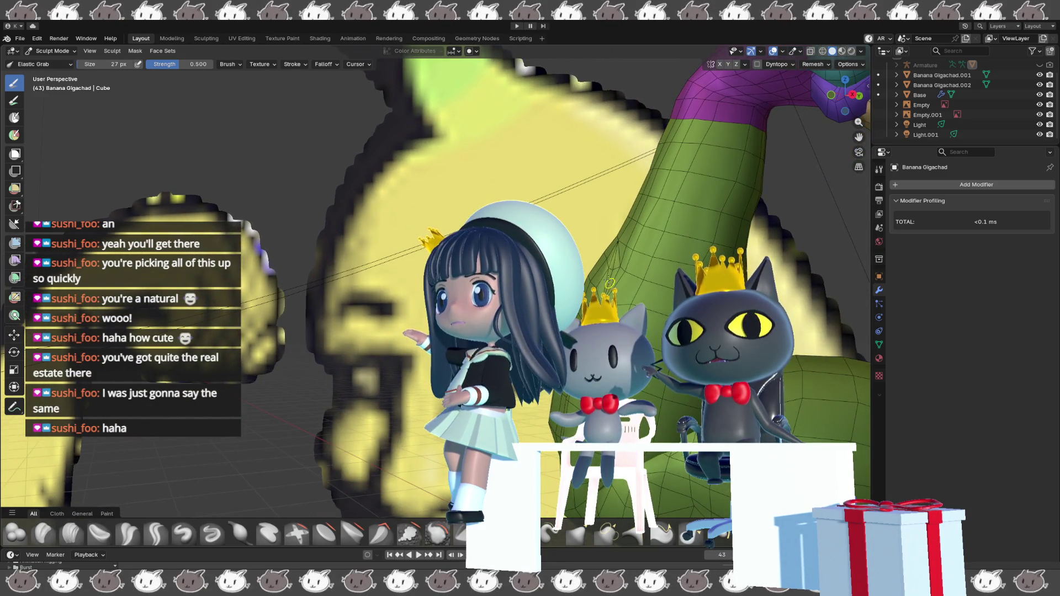
mouse_move(610, 283)
middle_down()
mouse_move(595, 270)
mouse_move(580, 284)
mouse_move(536, 284)
mouse_move(456, 266)
middle_up()
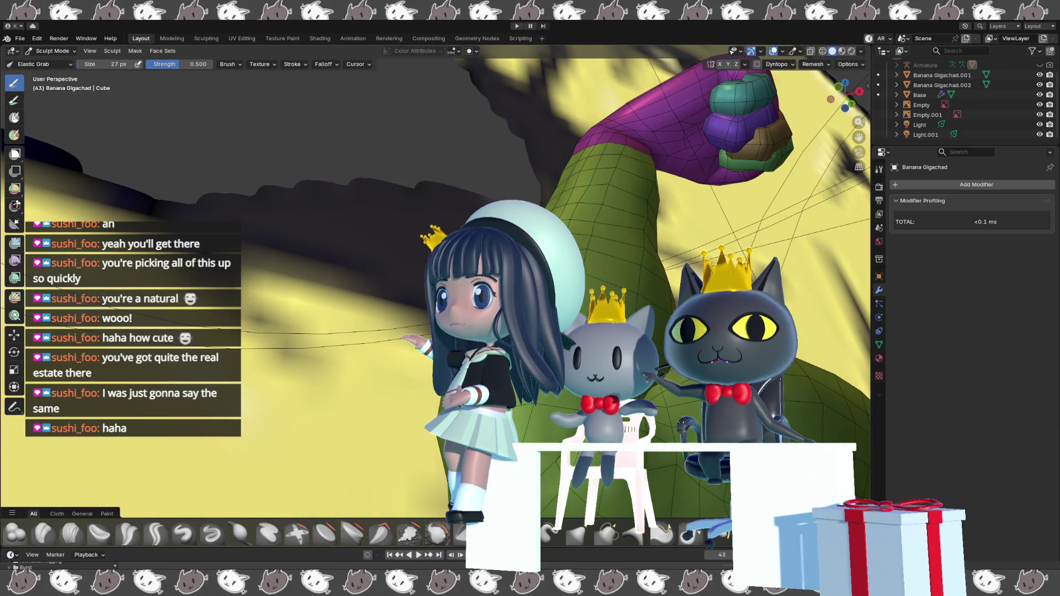
mouse_move(455, 266)
middle_down()
mouse_move(417, 258)
mouse_move(568, 209)
mouse_move(579, 241)
mouse_move(595, 245)
mouse_move(679, 209)
mouse_move(589, 214)
mouse_move(592, 206)
middle_up()
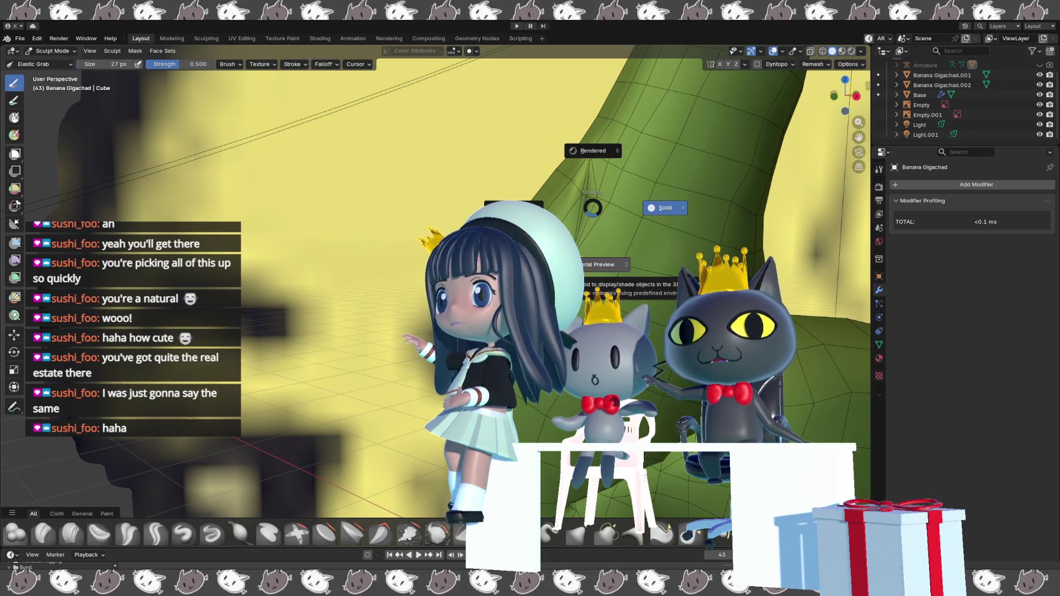
- Switch the viewport to rendered shading and orbit in close around the banana face
key(8)
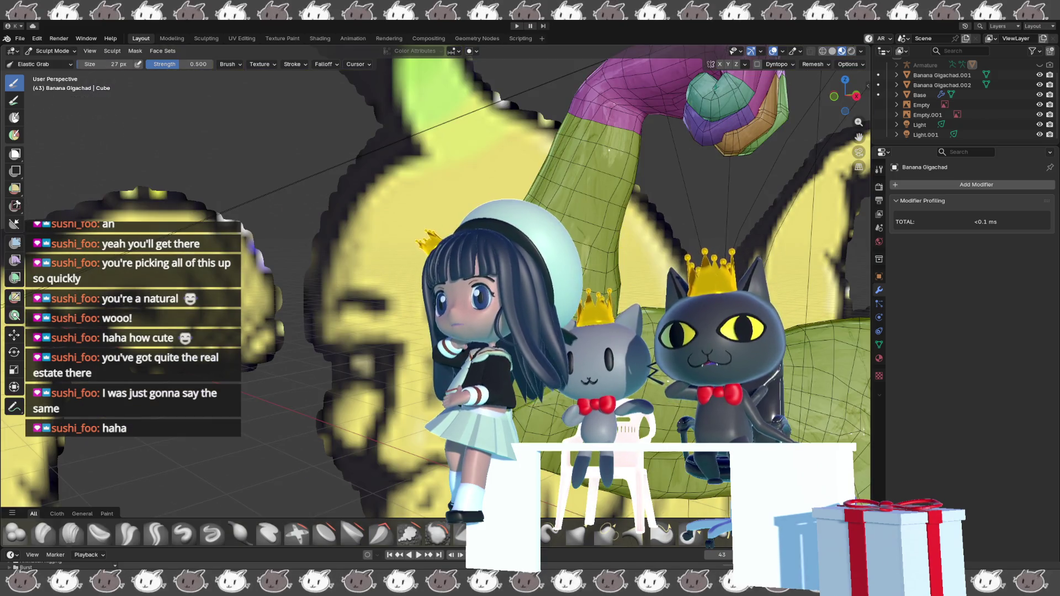
mouse_move(607, 265)
middle_down()
mouse_move(626, 265)
mouse_move(593, 249)
mouse_move(614, 256)
middle_up()
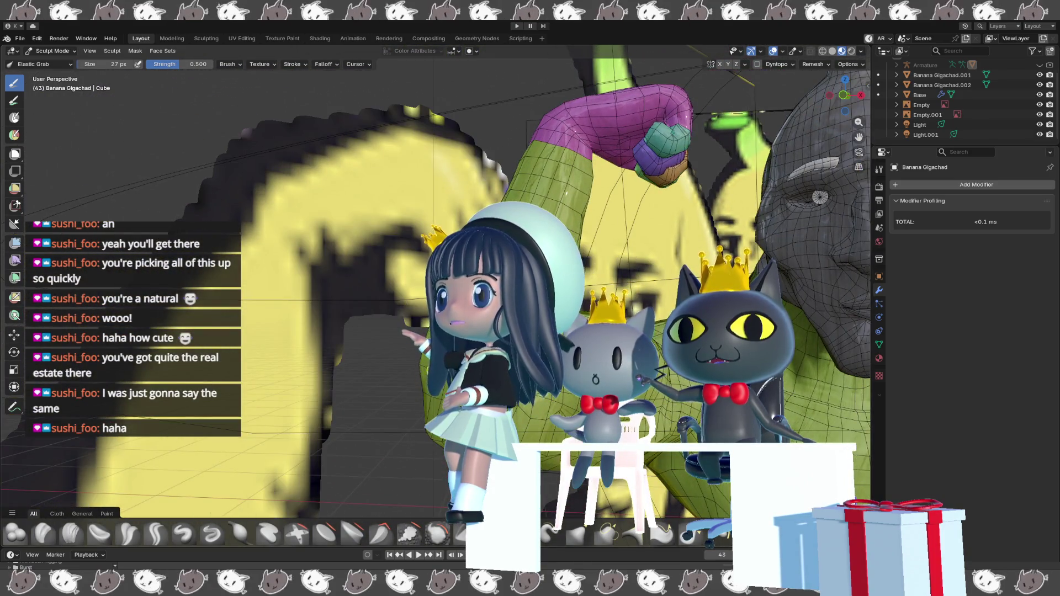
scroll(614, 256, down, 5)
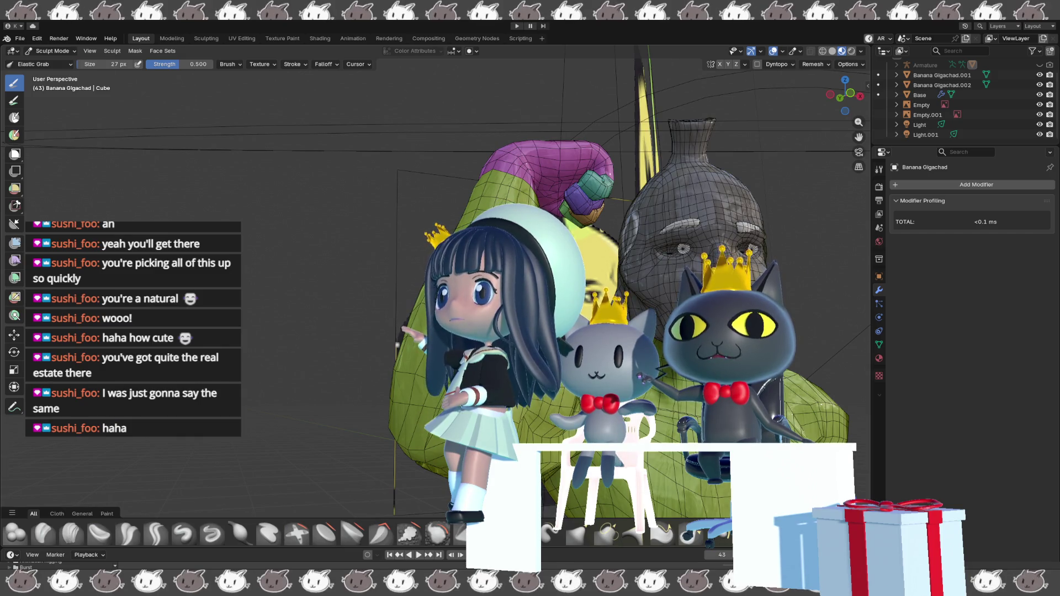
mouse_move(423, 422)
middle_down()
mouse_move(376, 400)
mouse_move(596, 192)
mouse_move(585, 215)
middle_up()
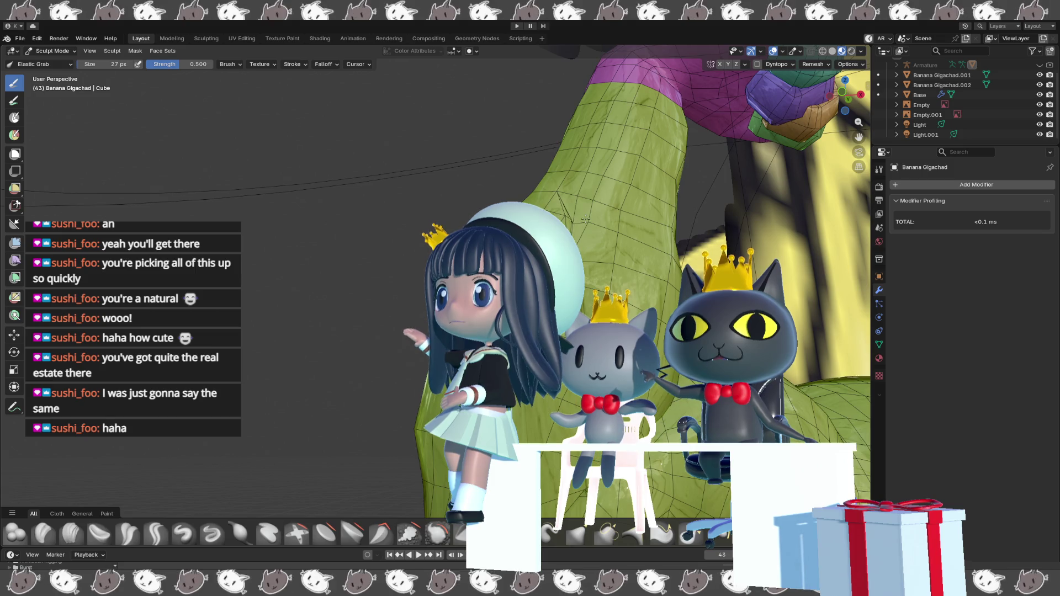
mouse_move(577, 218)
middle_down()
mouse_move(657, 269)
mouse_move(591, 216)
mouse_move(524, 182)
middle_up()
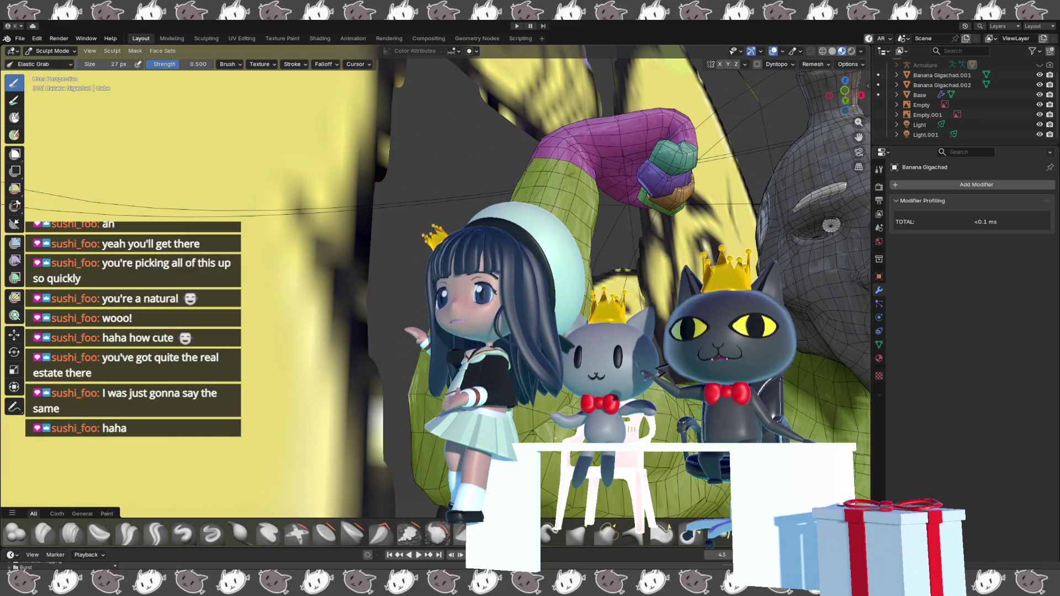
middle_drag(525, 182, 475, 171)
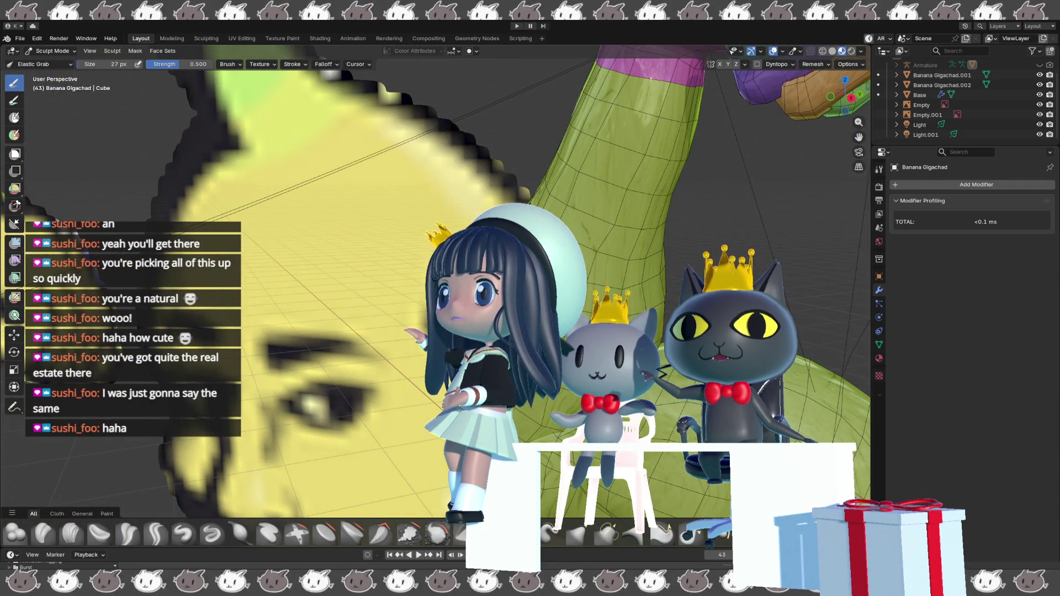
middle_drag(474, 171, 326, 166)
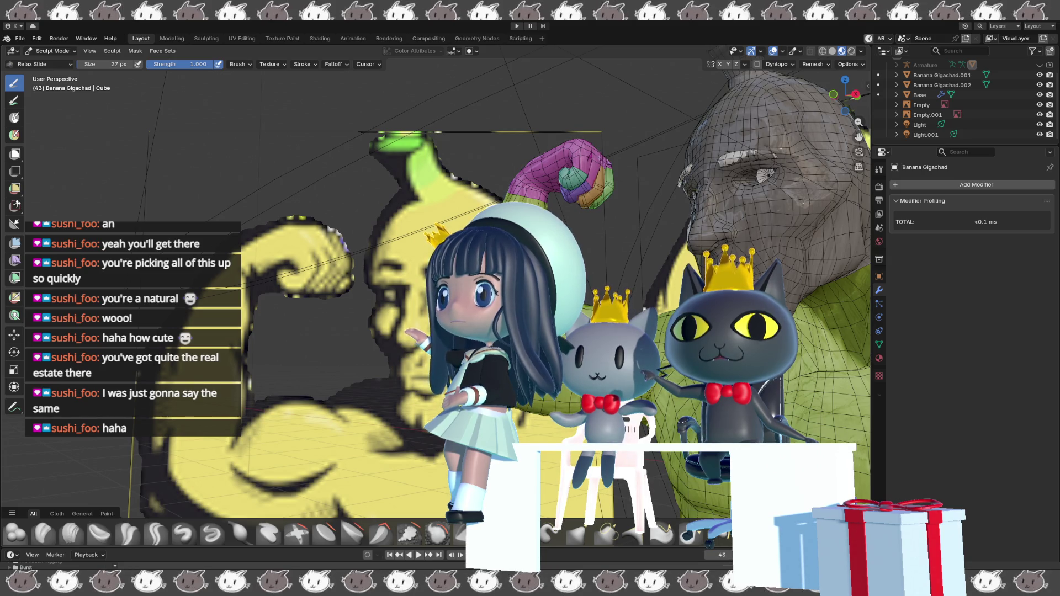
middle_drag(497, 276, 530, 282)
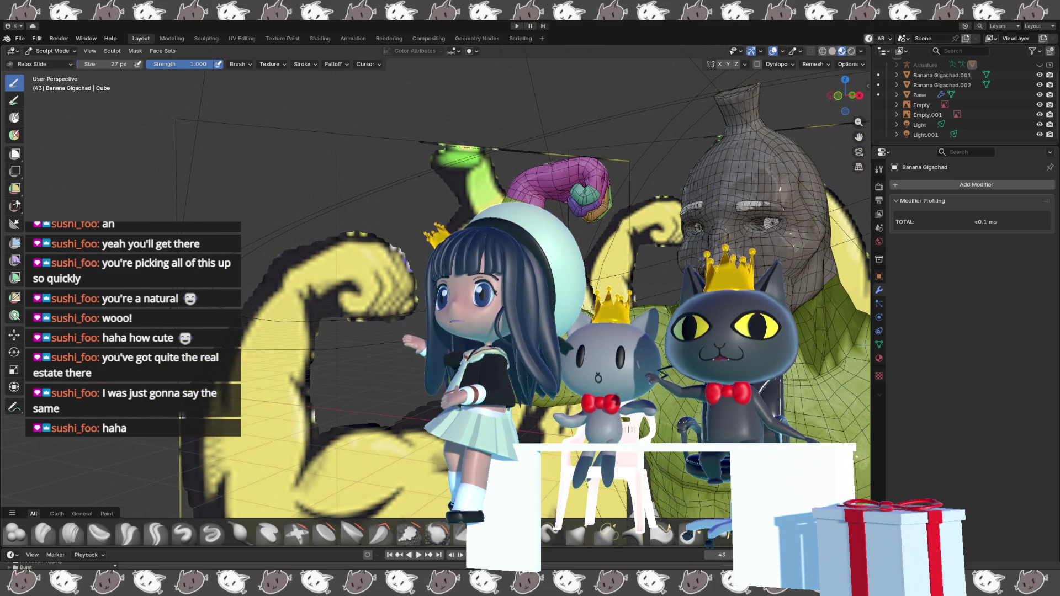
- Resize the brush to 40 px, then 15 px, and switch to Elastic Grab at 0.500 strength
key(f)
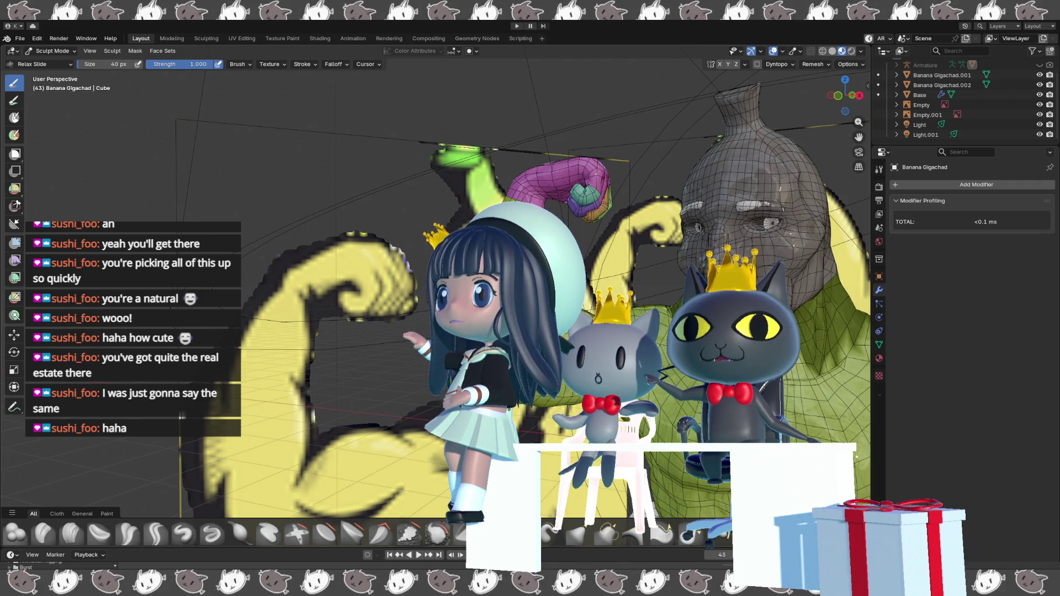
middle_drag(386, 276, 375, 274)
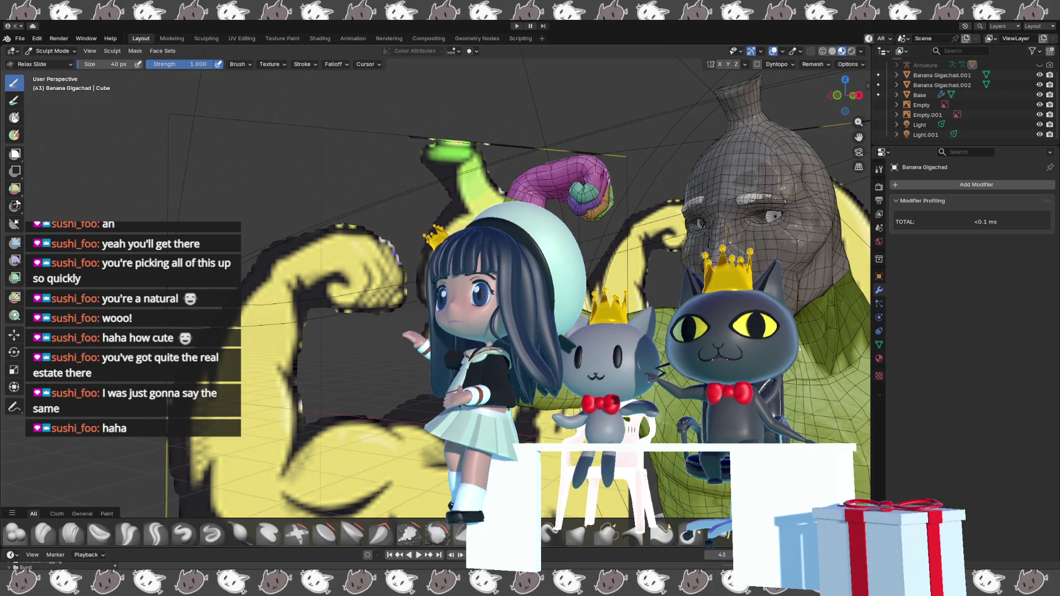
middle_drag(497, 276, 480, 279)
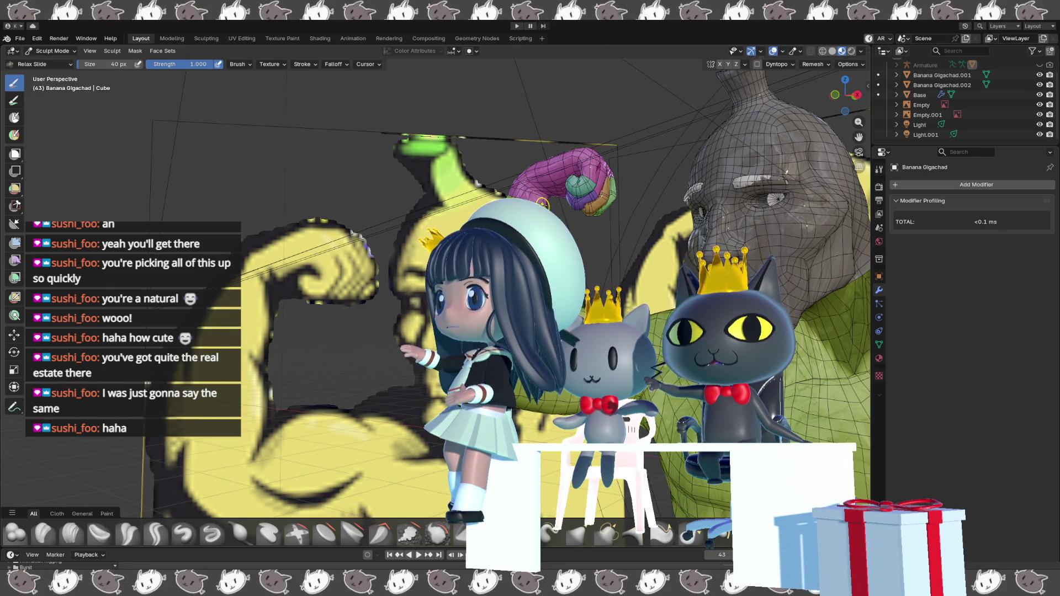
key(bracketleft)
key(bracketleft)
key(bracketleft)
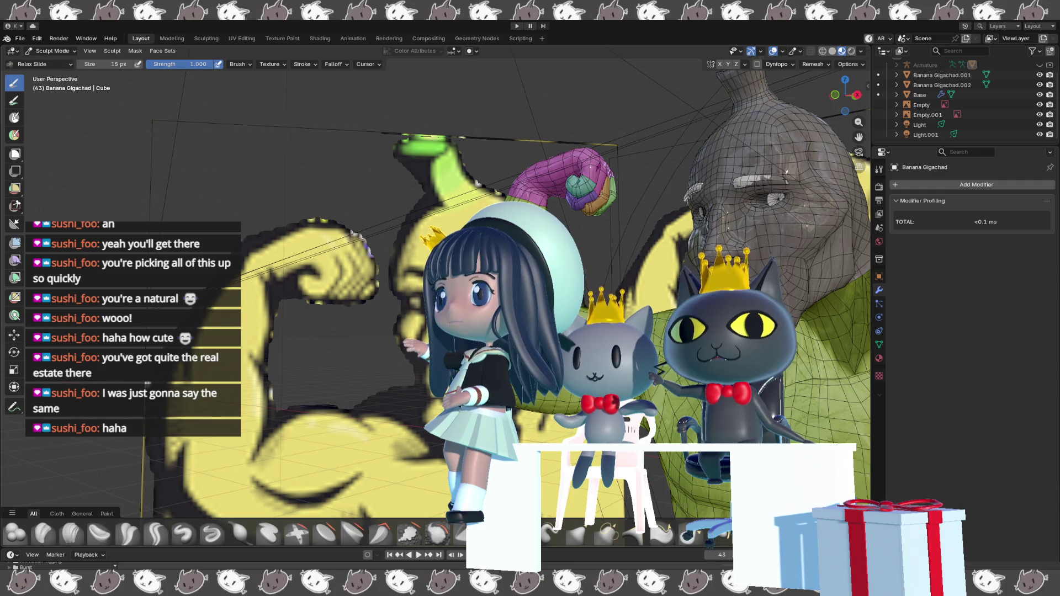
key(g)
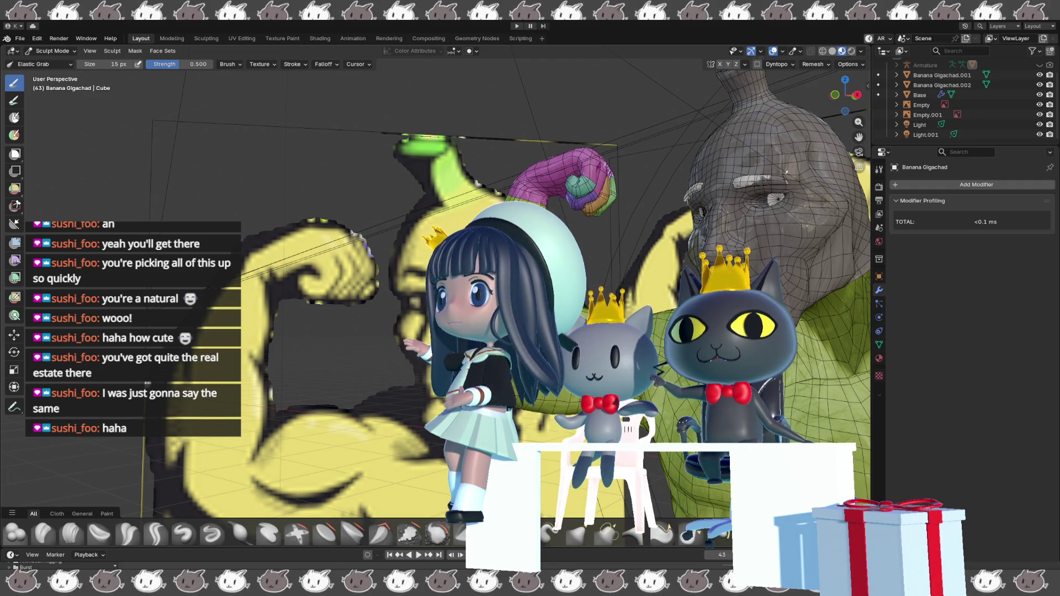
scroll(543, 179, up, 3)
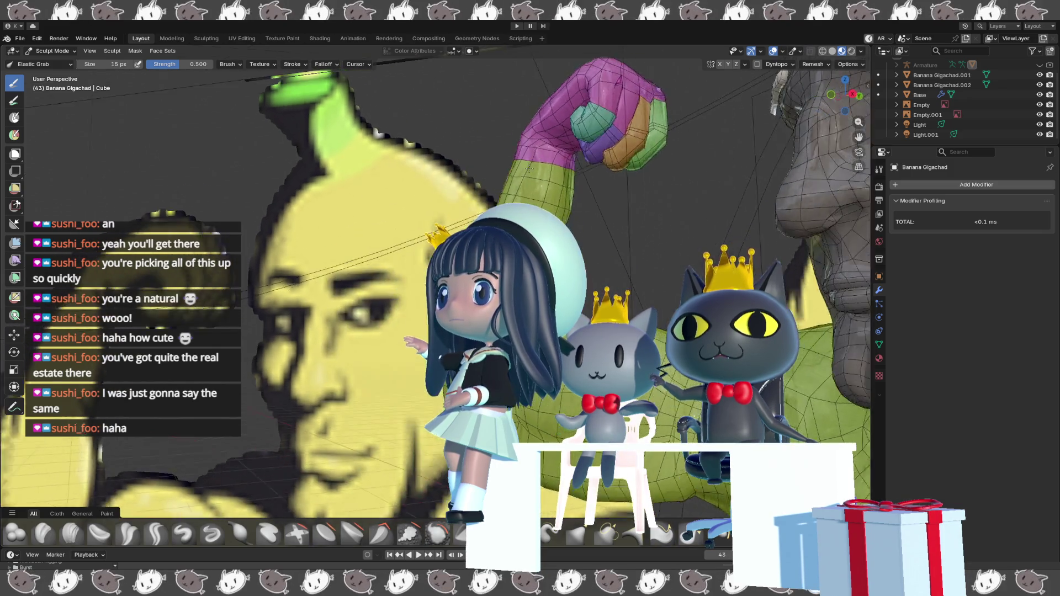
- Inspect the magenta arm with overlays hidden and restored, then switch the mesh to Edit Mode
middle_drag(558, 171, 585, 182)
mouse_move(572, 107)
middle_down()
mouse_move(547, 115)
mouse_move(558, 118)
middle_up()
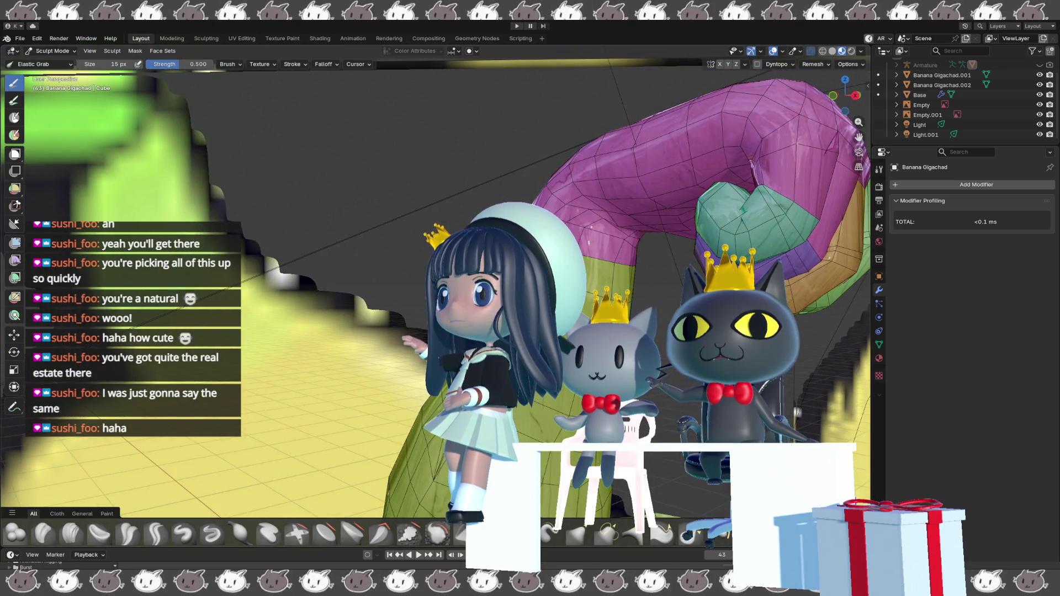
click(810, 51)
middle_drag(750, 160, 722, 162)
key(shift+alt+z)
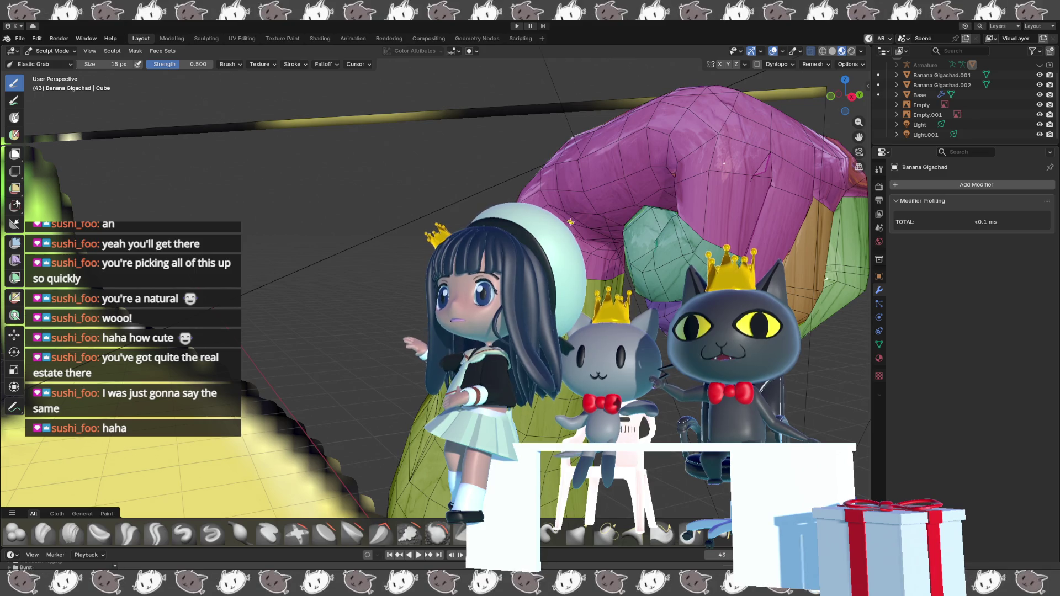
mouse_move(724, 163)
middle_down()
mouse_move(603, 254)
mouse_move(603, 284)
middle_up()
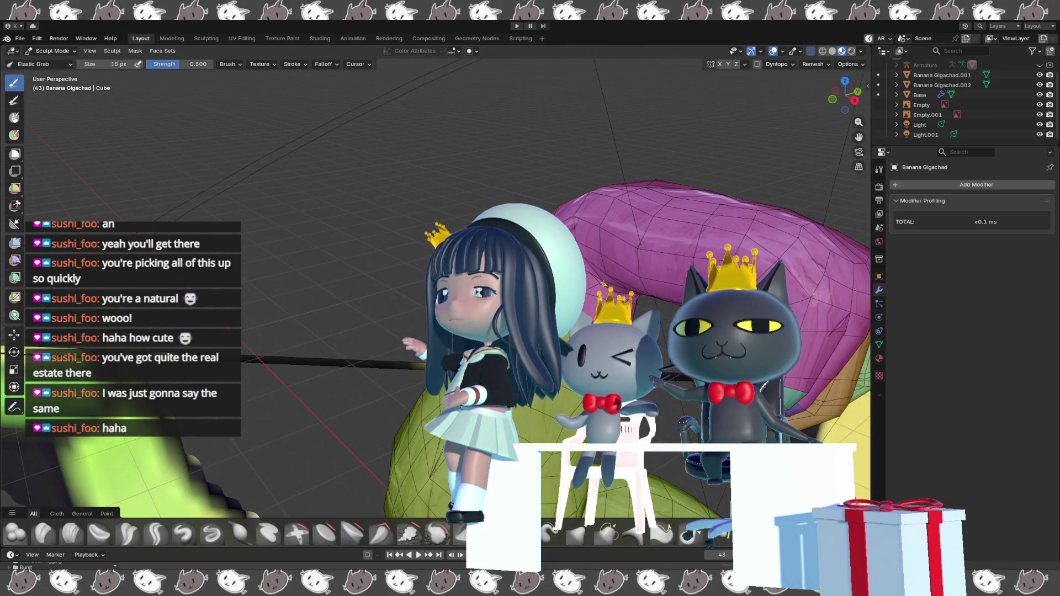
mouse_move(598, 282)
middle_down()
mouse_move(599, 246)
mouse_move(515, 232)
middle_up()
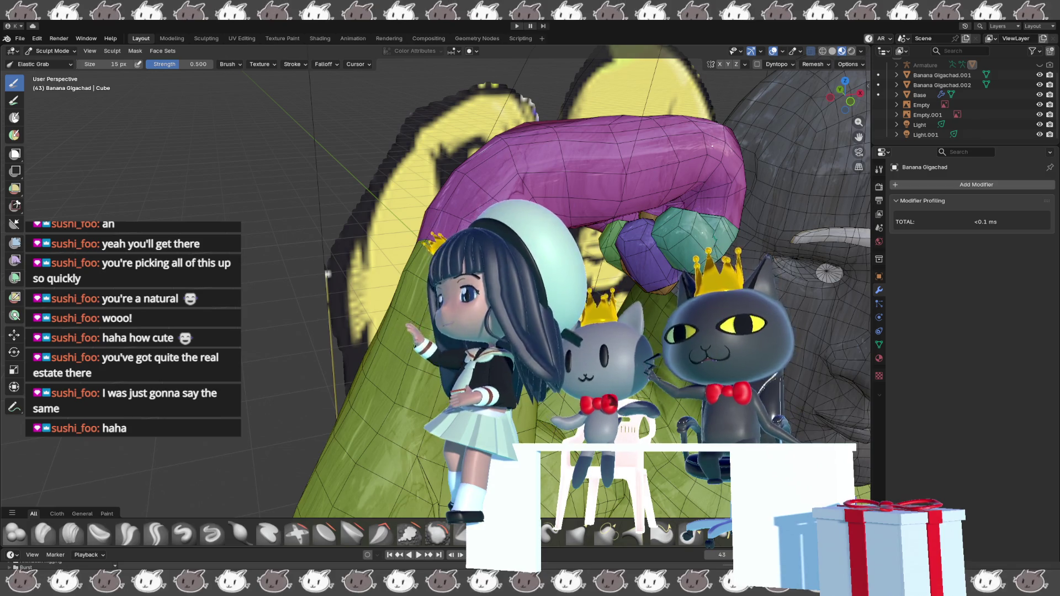
key(Tab)
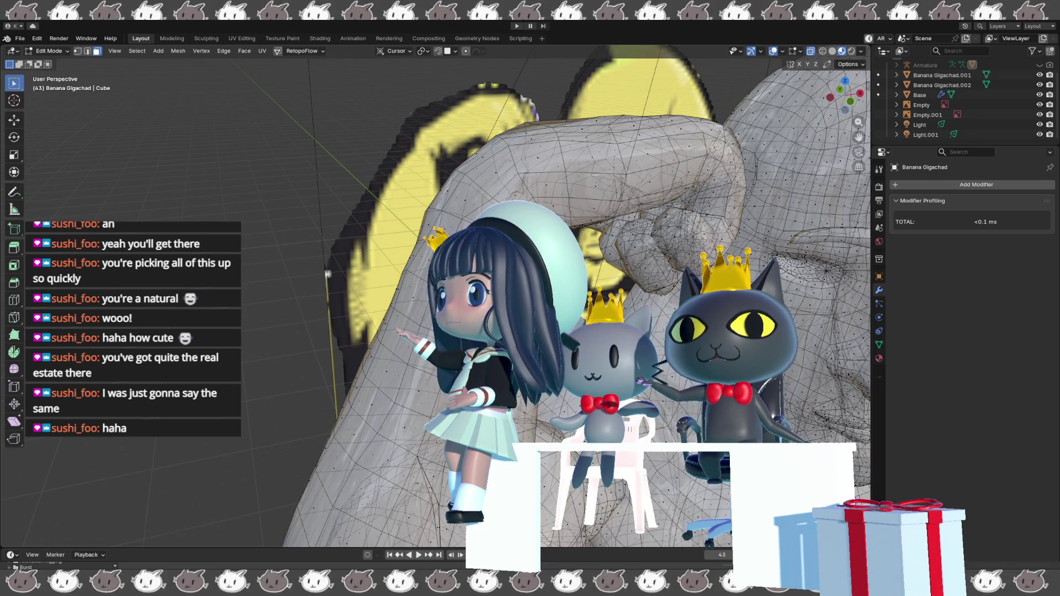
- Extrude the selected faces in place and scale them down to 0.681
mouse_move(328, 274)
middle_down()
mouse_move(484, 197)
mouse_move(385, 214)
mouse_move(533, 182)
middle_up()
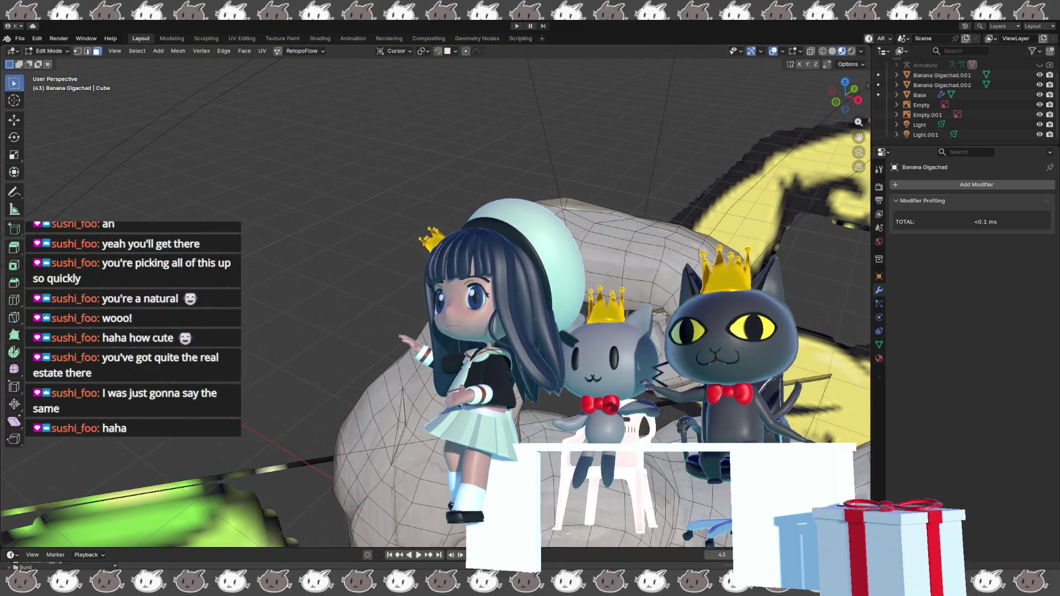
key(e)
key(Return)
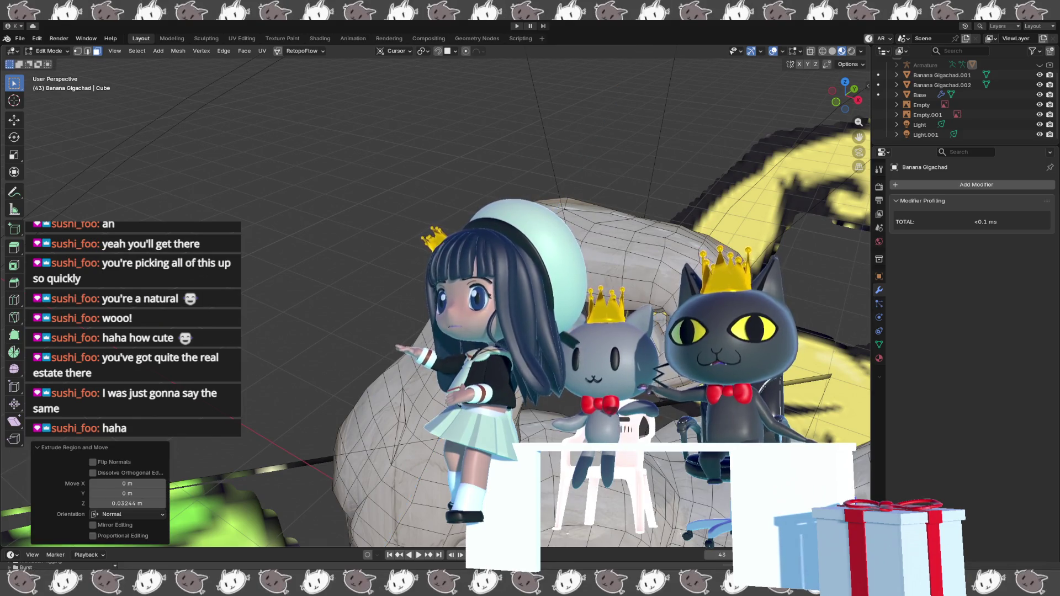
key(s)
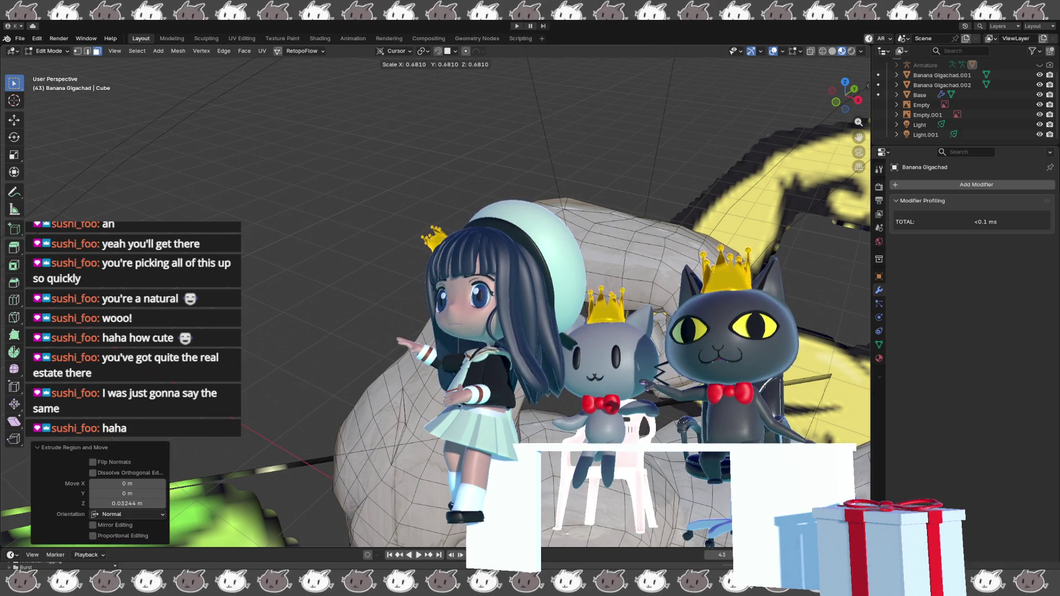
key(Return)
- Inspect the shrunk faces, then switch to vertex select and bring up the vertex operations
middle_drag(532, 183, 590, 171)
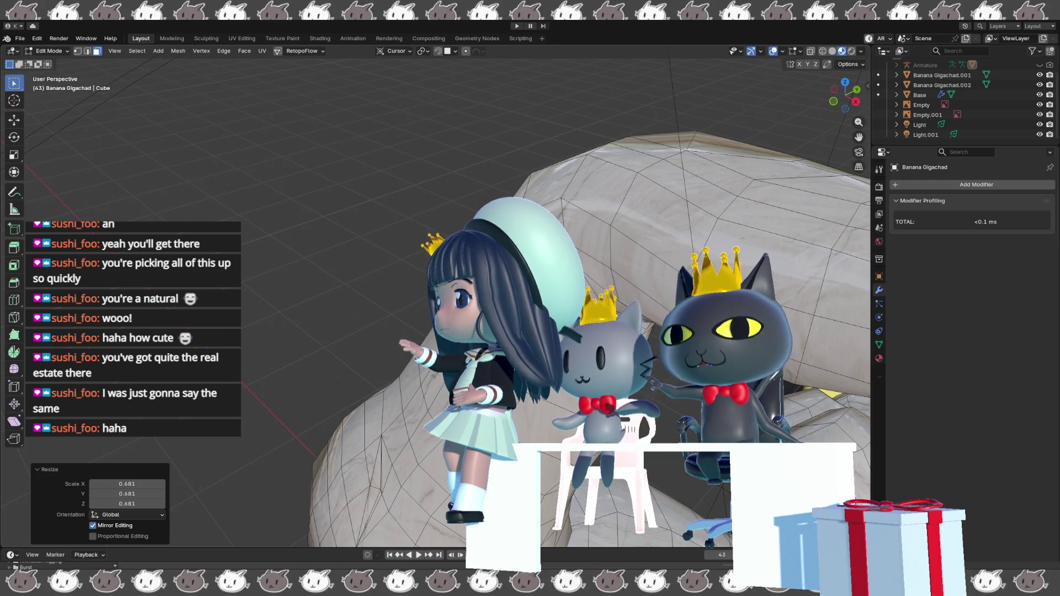
middle_drag(590, 171, 602, 169)
mouse_move(607, 231)
middle_down()
mouse_move(614, 270)
mouse_move(648, 265)
middle_up()
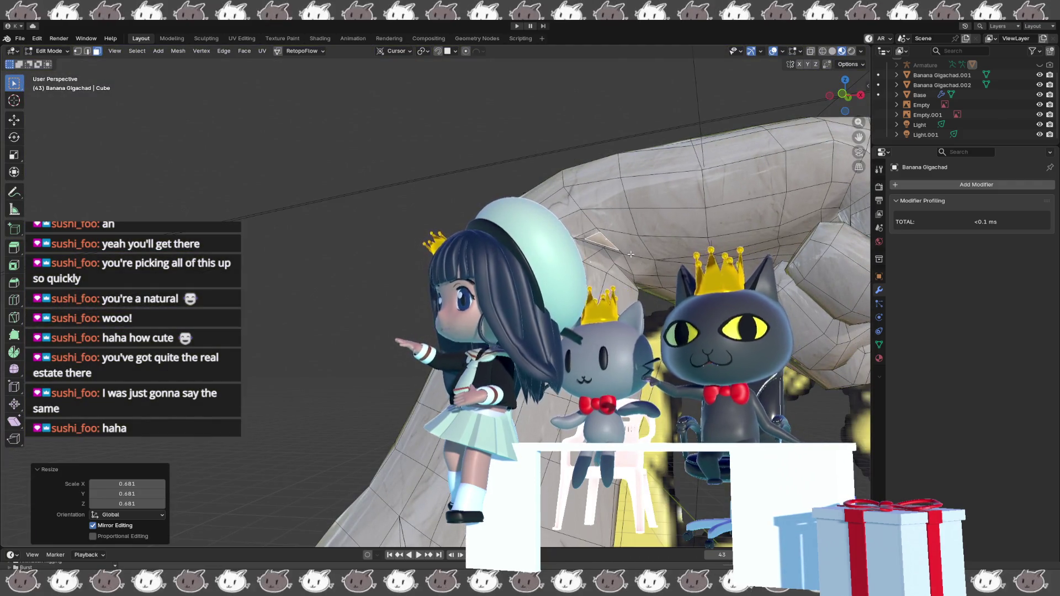
key(1)
right_click(600, 258)
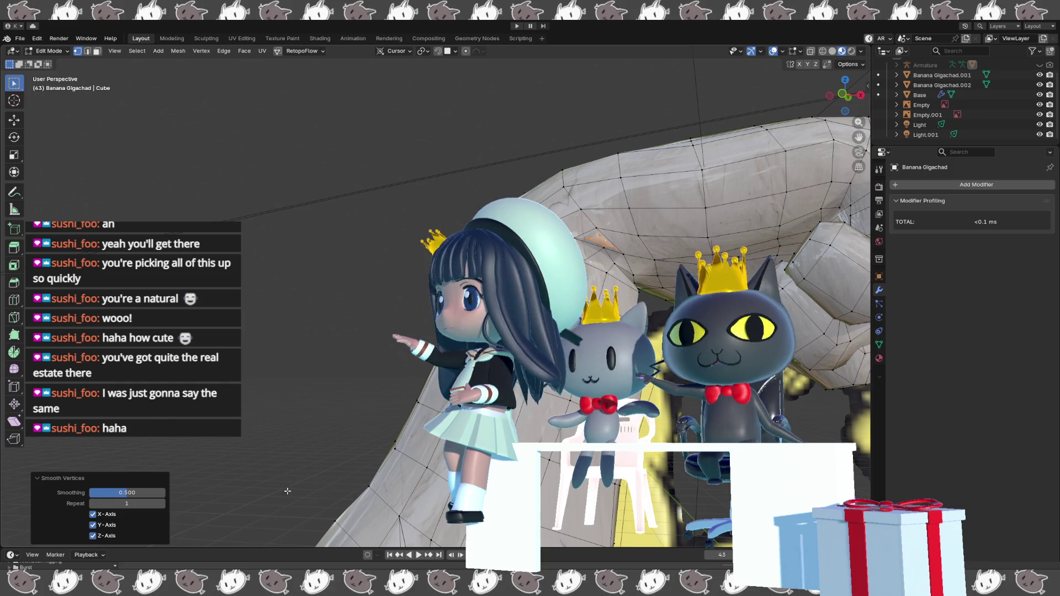
- Smooth the selected vertices with a 0.630 smoothing amount and check the shaded result
drag(127, 492, 127, 492)
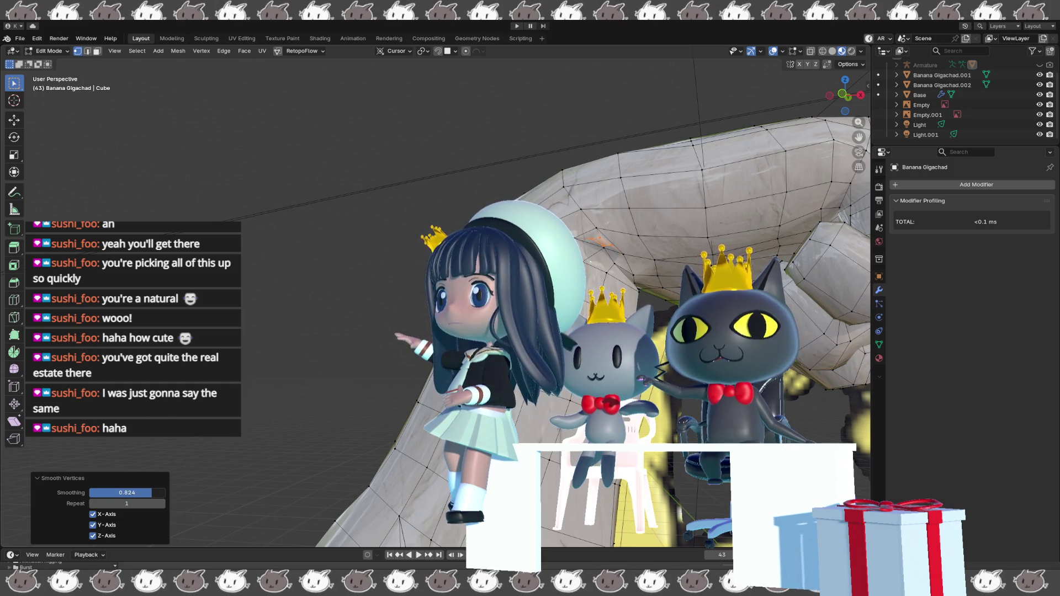
mouse_move(309, 343)
middle_down()
mouse_move(330, 342)
mouse_move(397, 425)
mouse_move(441, 453)
middle_up()
key(shift+alt+z)
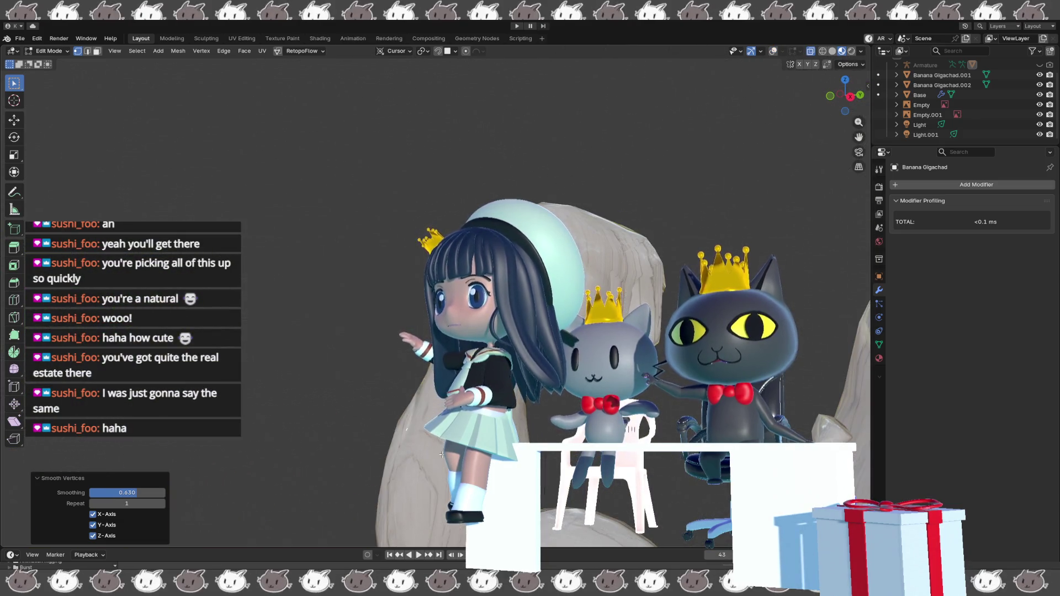
middle_drag(496, 419, 549, 374)
key(shift+alt+z)
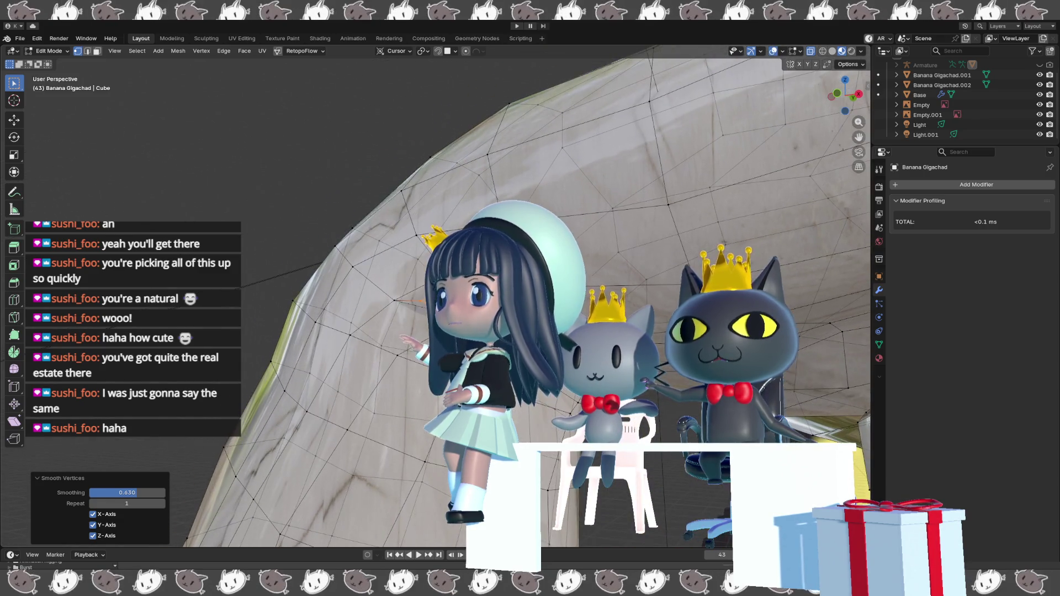
- Rescale the selected vertices and start moving them constrained to the X axis
key(s)
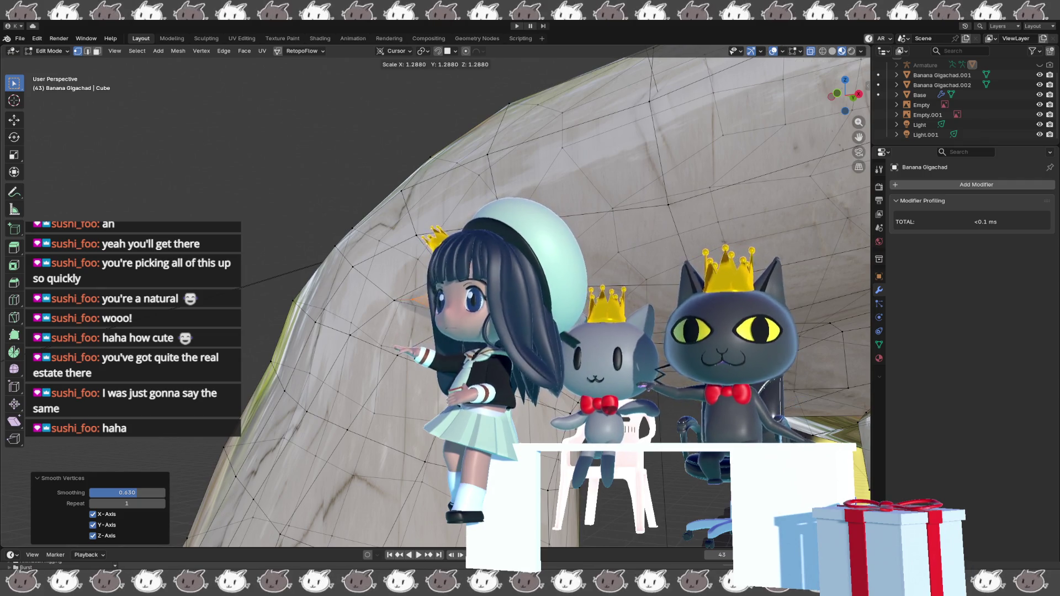
key(Return)
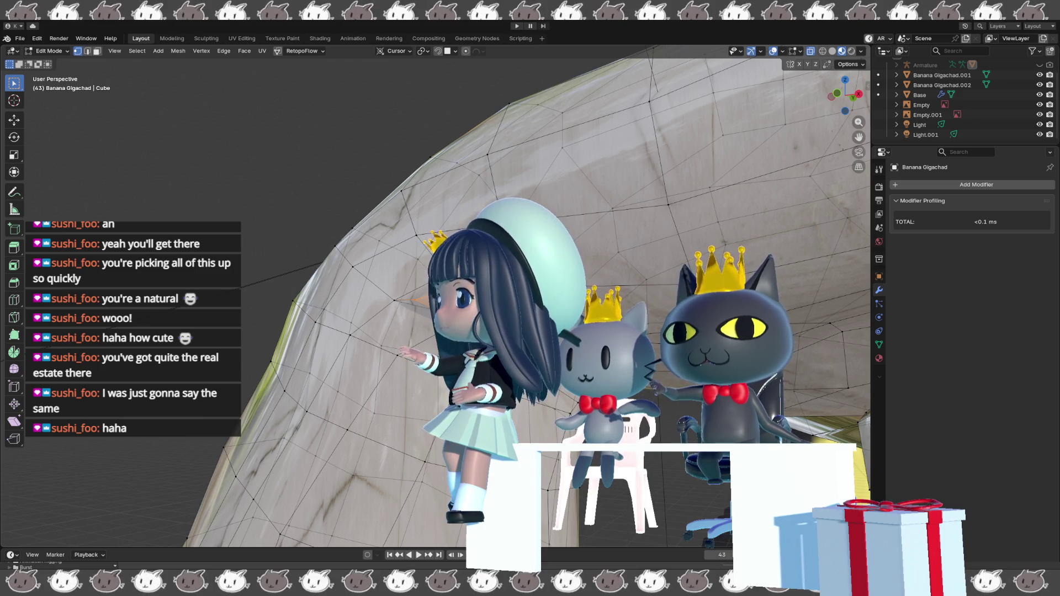
key(g)
key(y)
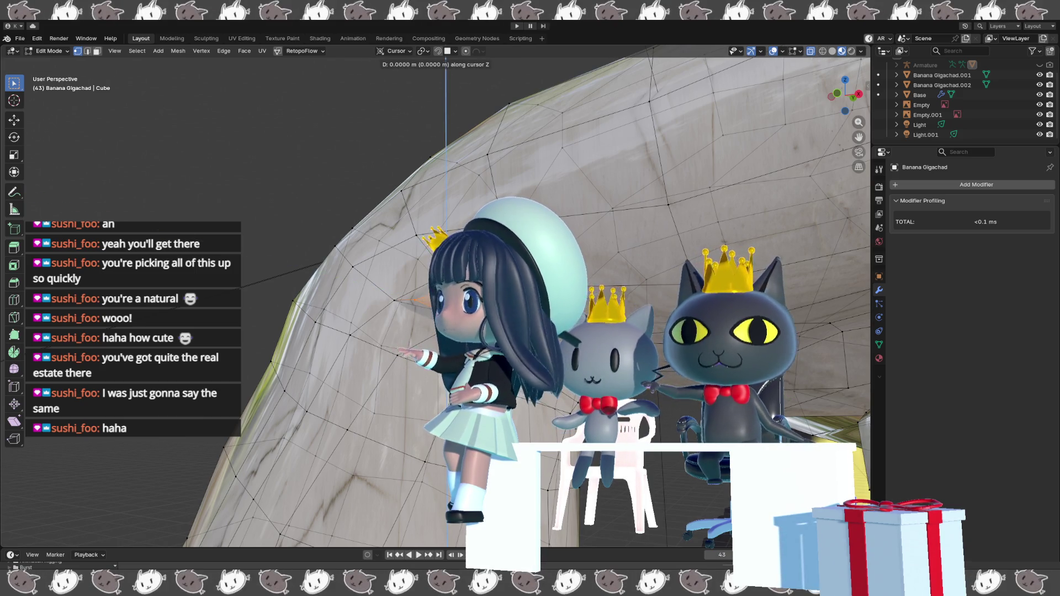
key(x)
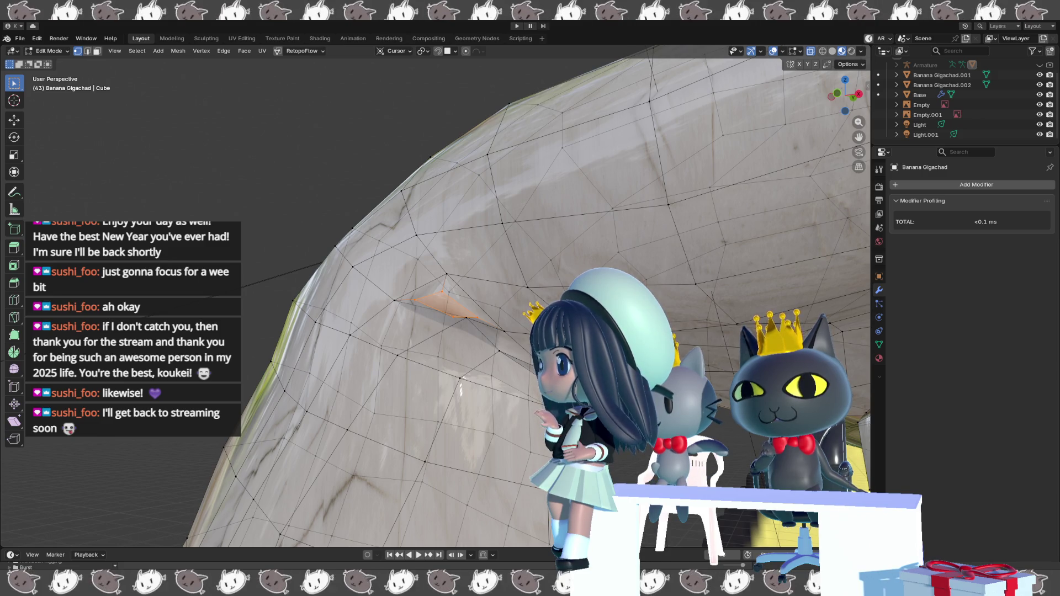
- Orbit and pull back to view the whole arm arch
mouse_move(196, 506)
middle_down()
mouse_move(262, 402)
mouse_move(188, 403)
mouse_move(214, 372)
middle_up()
- Hide the overlays and orbit to view the shaded statue's front, fist and arm from above
key(shift+alt+z)
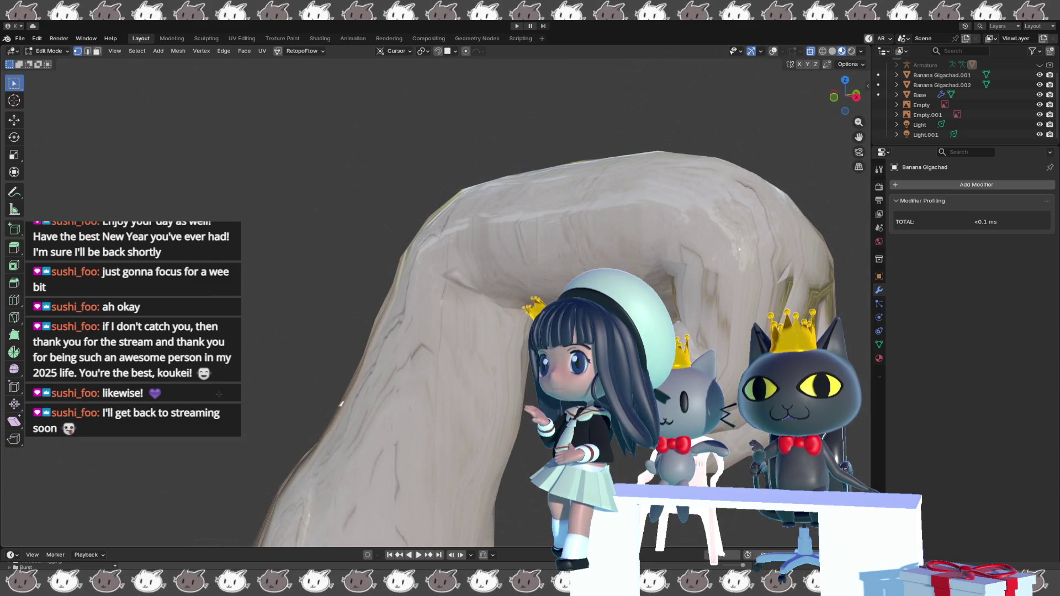
mouse_move(250, 384)
middle_down()
mouse_move(297, 368)
mouse_move(296, 250)
mouse_move(323, 393)
mouse_move(469, 377)
middle_up()
mouse_move(474, 291)
middle_down()
mouse_move(345, 391)
mouse_move(421, 357)
mouse_move(464, 354)
middle_up()
- Nudge the selected vertex a few millimetres, then select another arm vertex and begin a vertex slide
key(g)
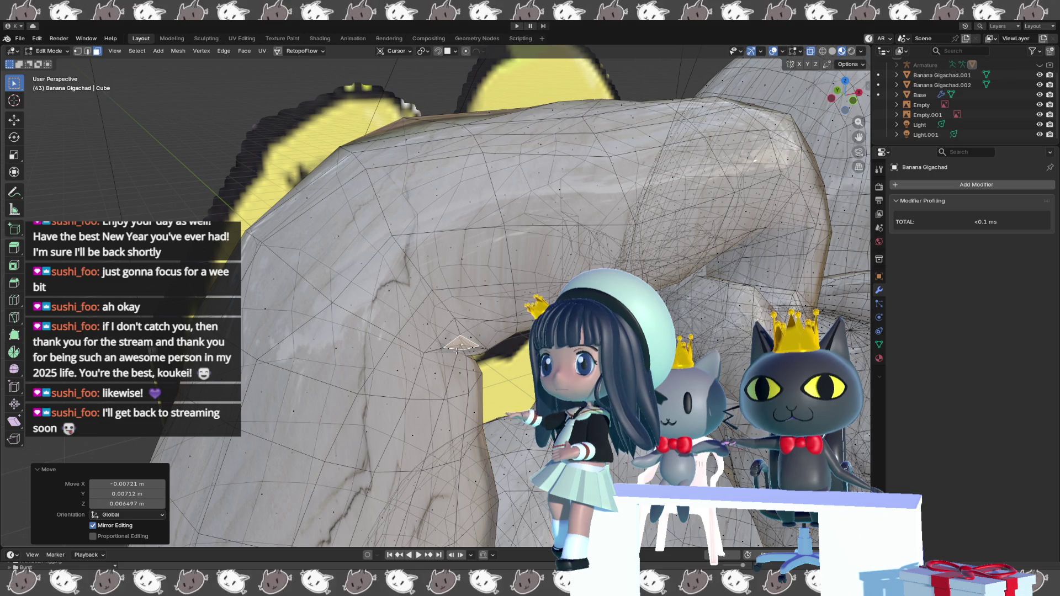
mouse_move(456, 349)
middle_down()
mouse_move(420, 270)
mouse_move(333, 296)
mouse_move(324, 319)
middle_up()
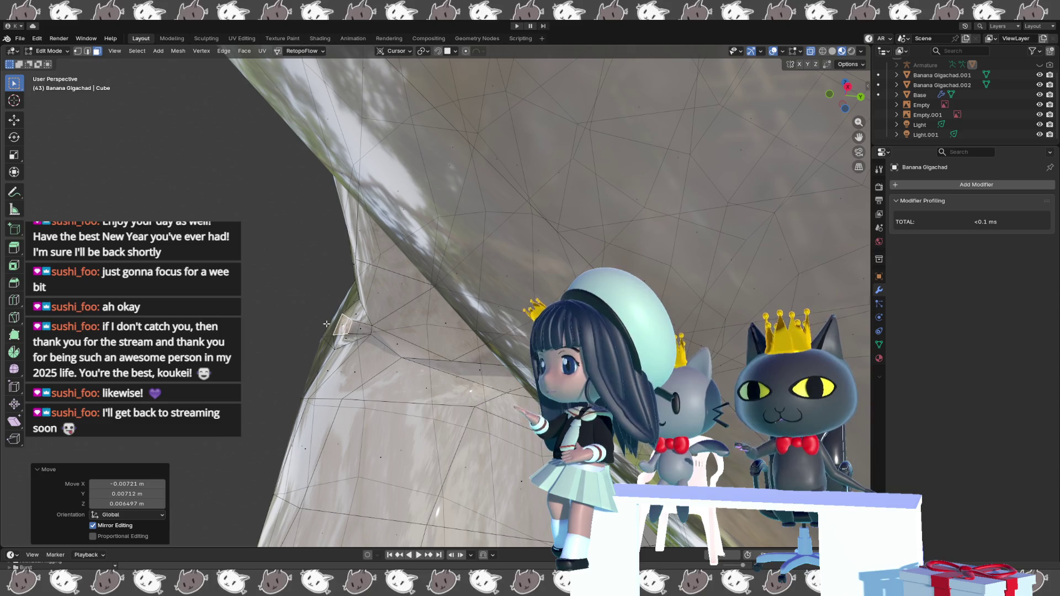
key(1)
click(345, 322)
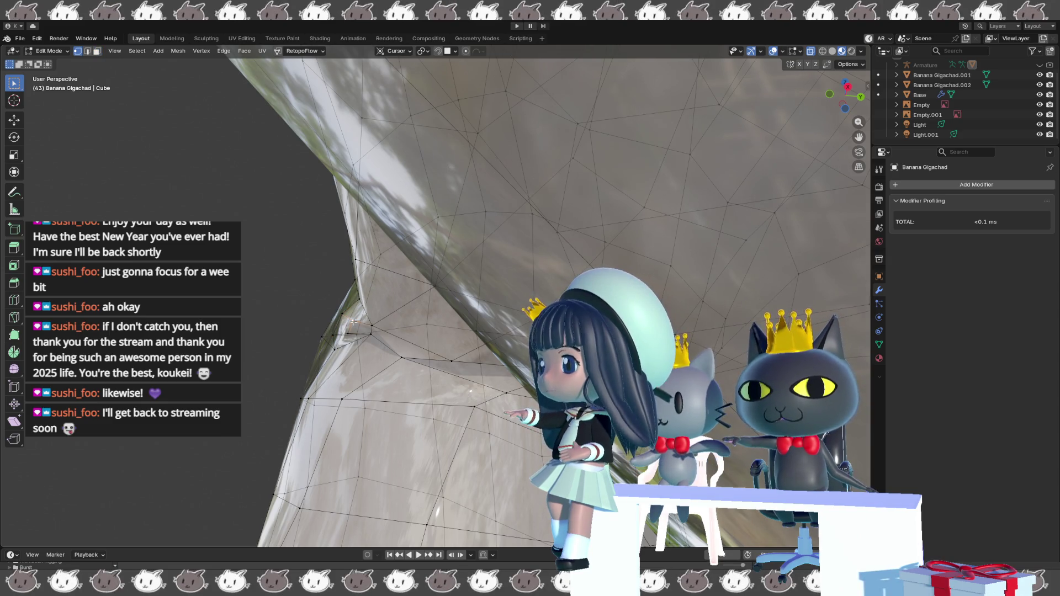
key(shift+v)
- Inspect the arm mesh from several angles, then turn the wireframe overlays back on
middle_drag(363, 329, 440, 352)
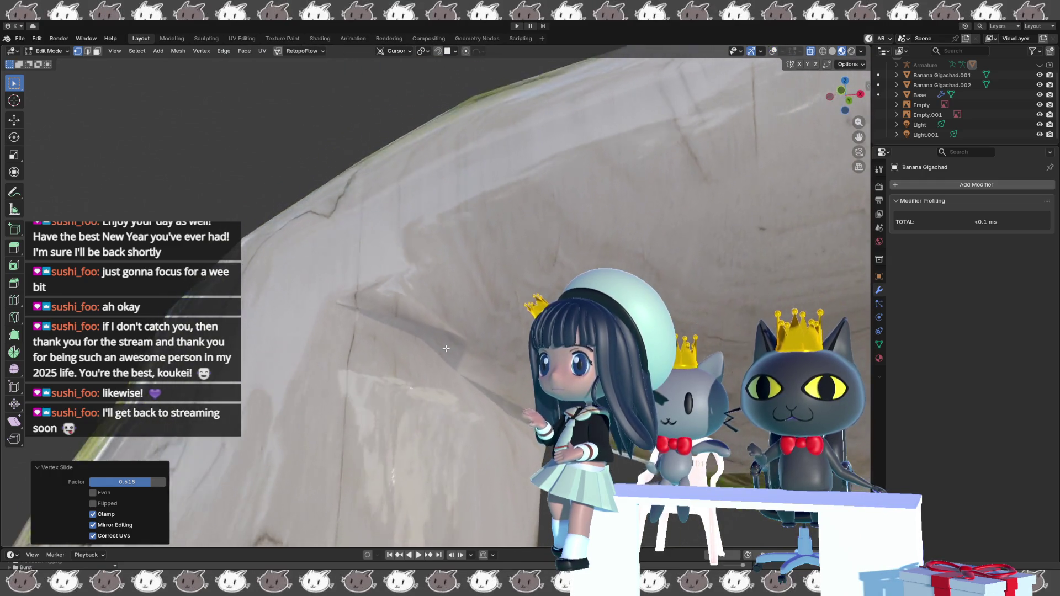
middle_drag(444, 357, 429, 321)
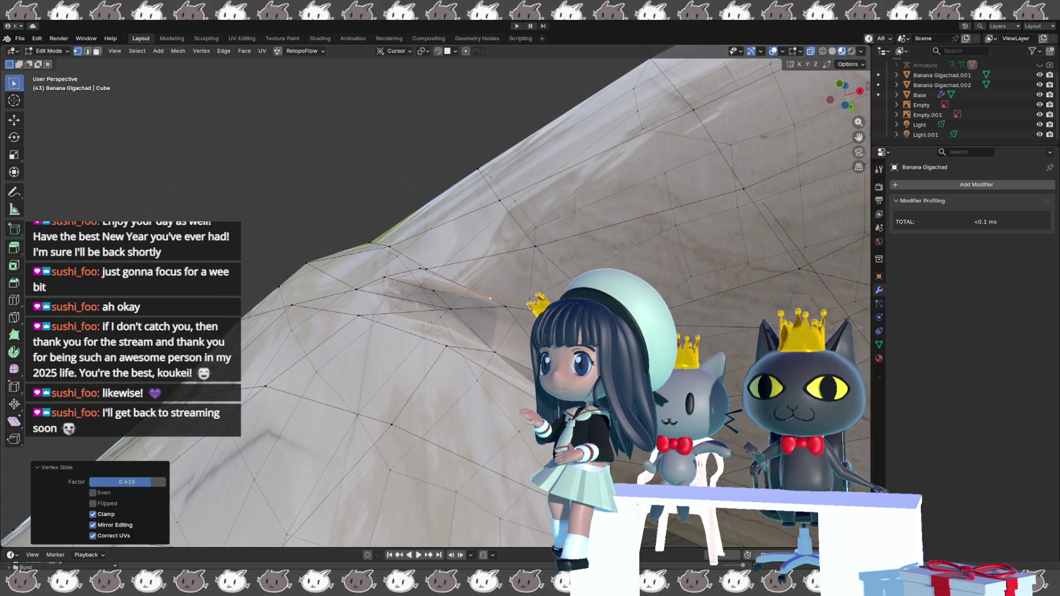
middle_drag(447, 324, 487, 422)
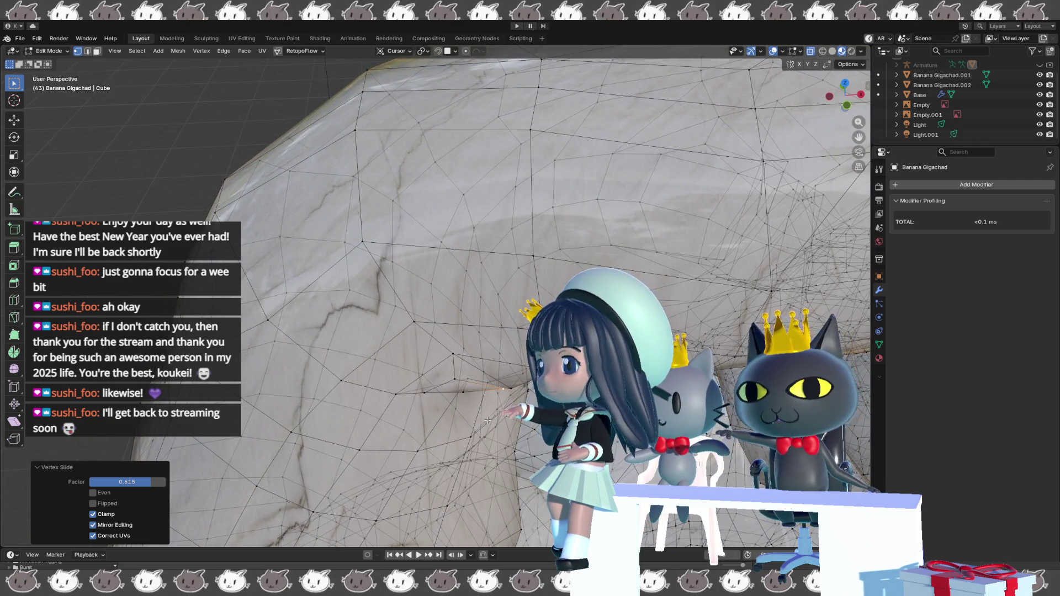
mouse_move(467, 413)
middle_down()
mouse_move(448, 353)
mouse_move(442, 359)
mouse_move(467, 389)
mouse_move(383, 385)
mouse_move(475, 408)
mouse_move(516, 405)
mouse_move(456, 408)
middle_up()
key(shift+alt+z)
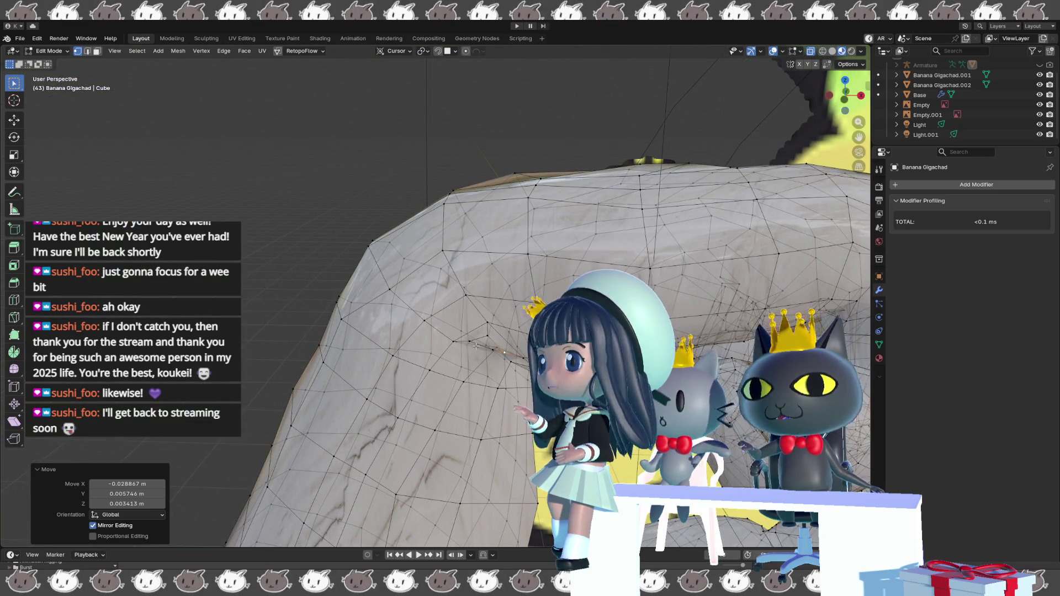
- Delete the stray triangle face on the arm, leaving a hole
key(3)
click(483, 345)
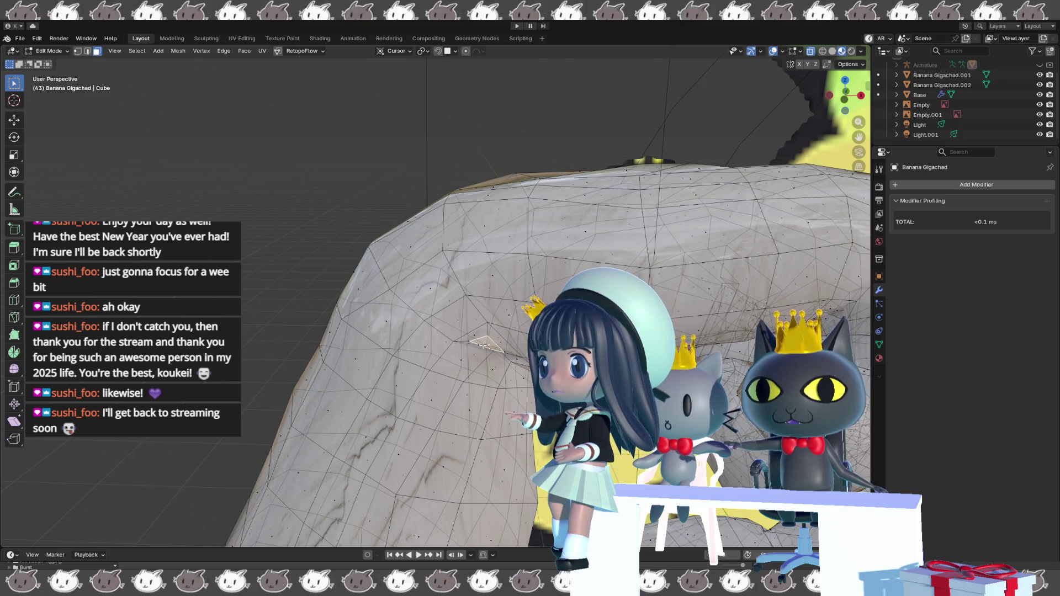
key(x)
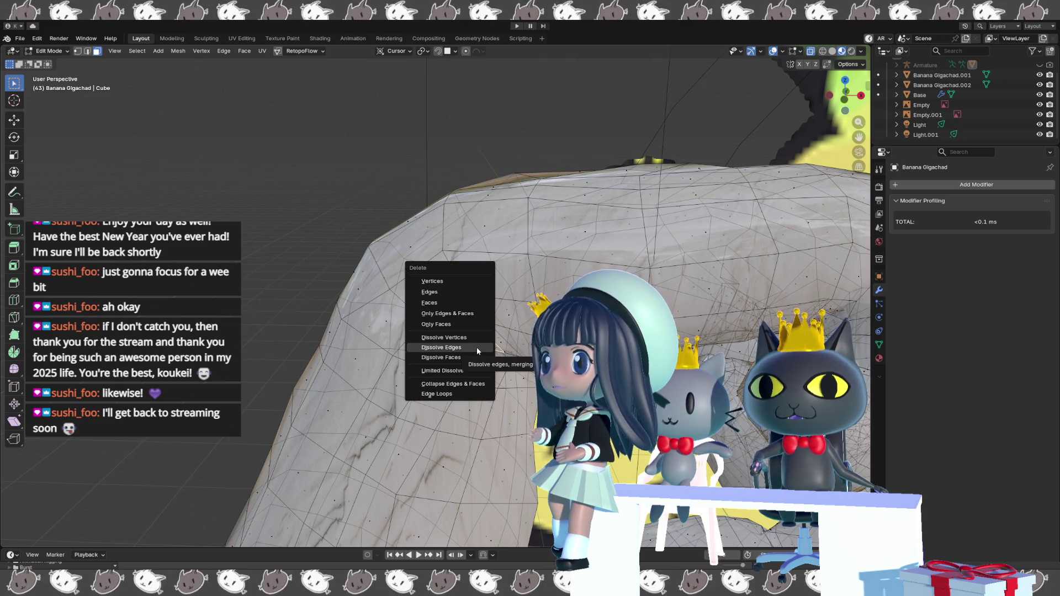
click(458, 303)
middle_drag(473, 354, 486, 327)
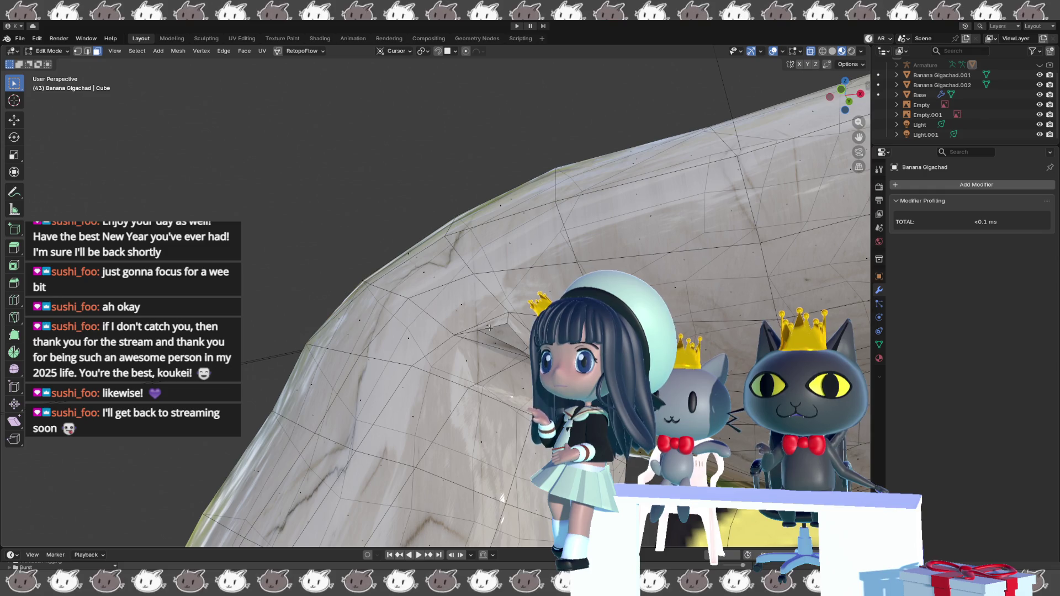
- Knife-cut new edges from the triangle's vertex around the gap and confirm the cut
key(1)
key(3)
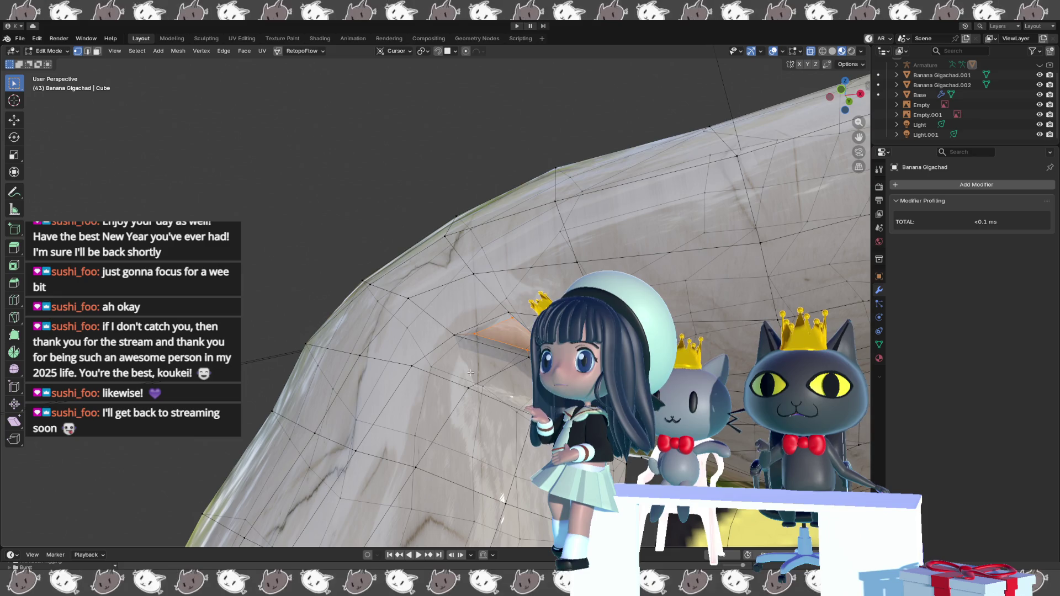
mouse_move(473, 382)
middle_down()
mouse_move(463, 368)
mouse_move(472, 376)
mouse_move(458, 378)
mouse_move(464, 371)
middle_up()
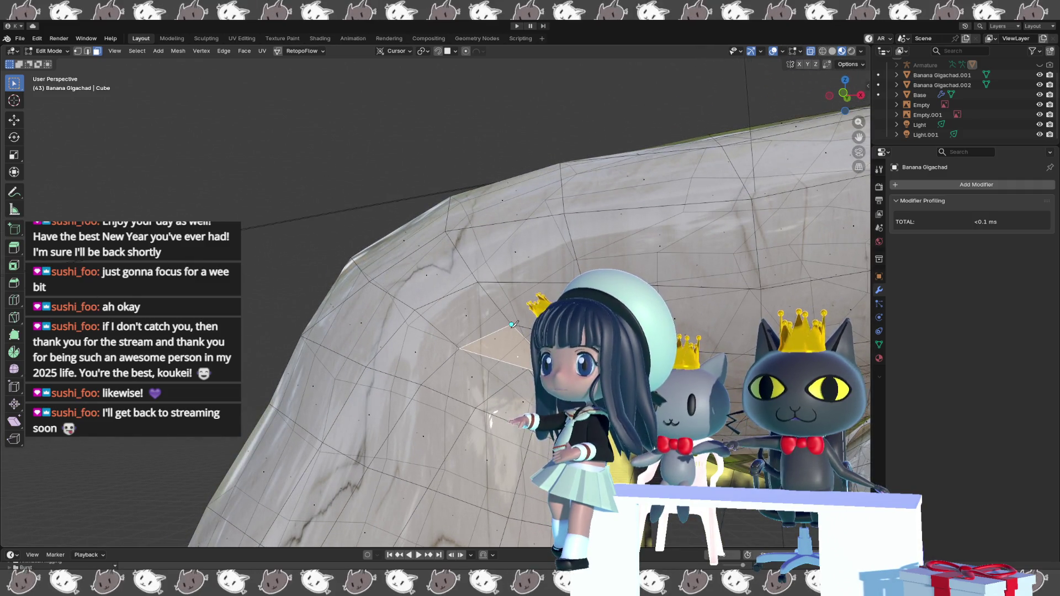
mouse_move(524, 369)
middle_down()
mouse_move(443, 373)
mouse_move(469, 364)
middle_up()
key(a)
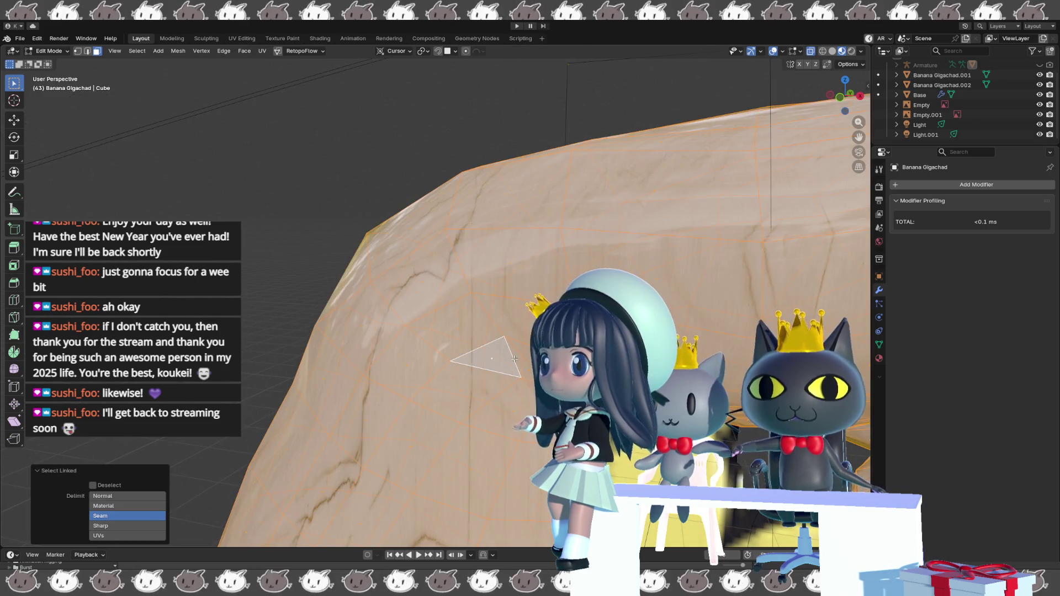
key(ctrl+z)
click(522, 377)
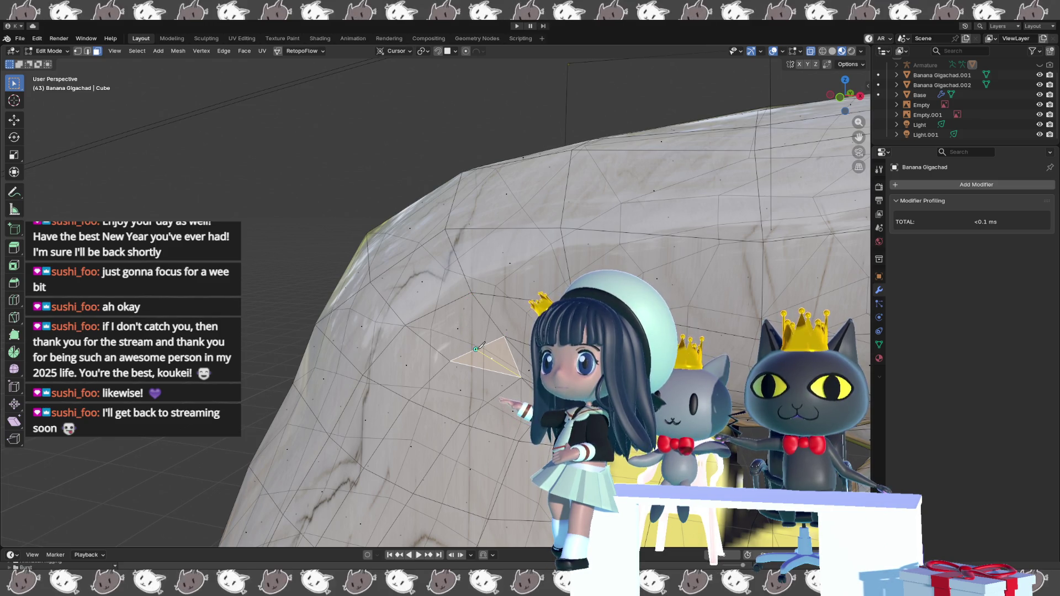
key(Return)
mouse_move(476, 348)
middle_down()
mouse_move(463, 341)
mouse_move(486, 401)
mouse_move(429, 375)
middle_up()
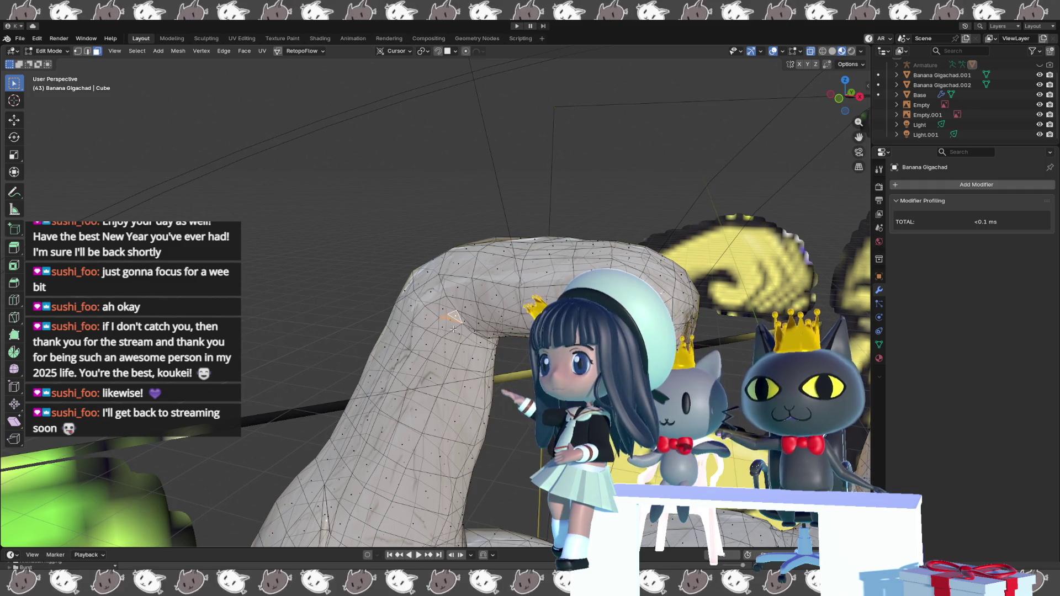
- Reposition the selected arm vertex and check its fit against the sculpture with overlays hidden
middle_drag(451, 316, 448, 324)
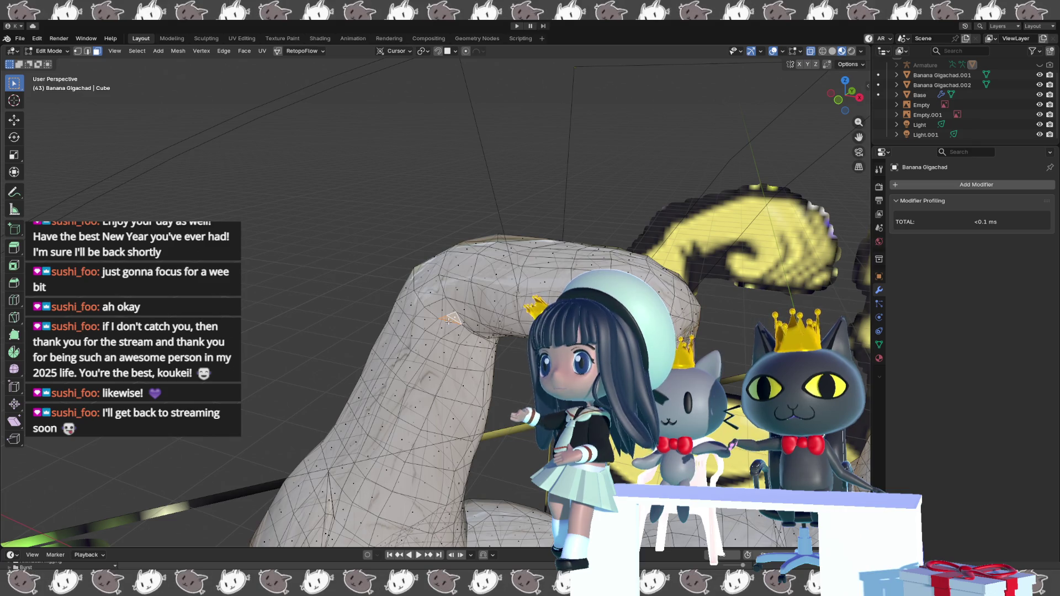
key(e)
key(Escape)
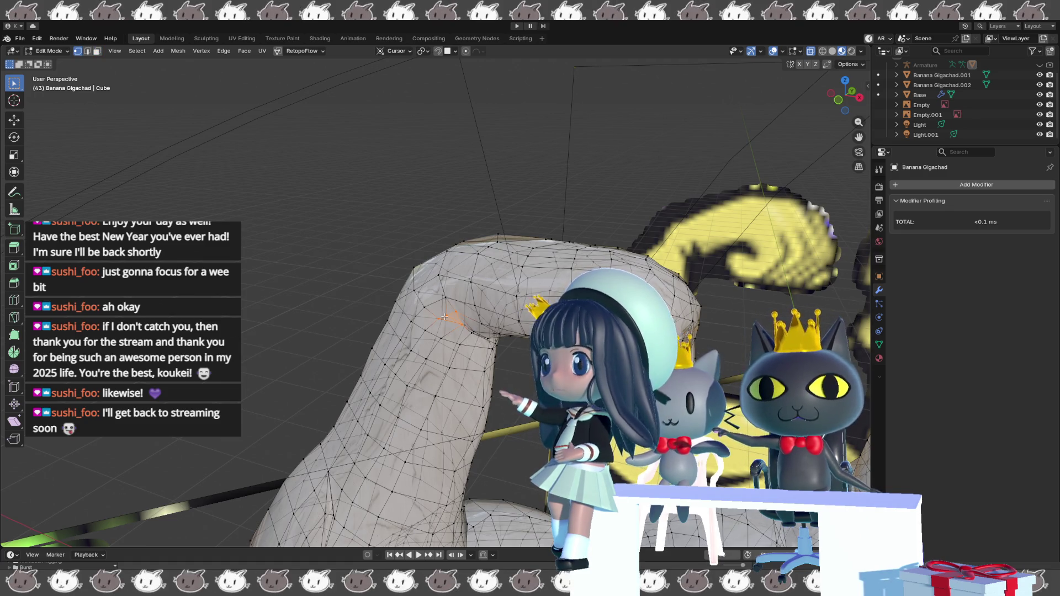
middle_drag(446, 316, 471, 348)
key(g)
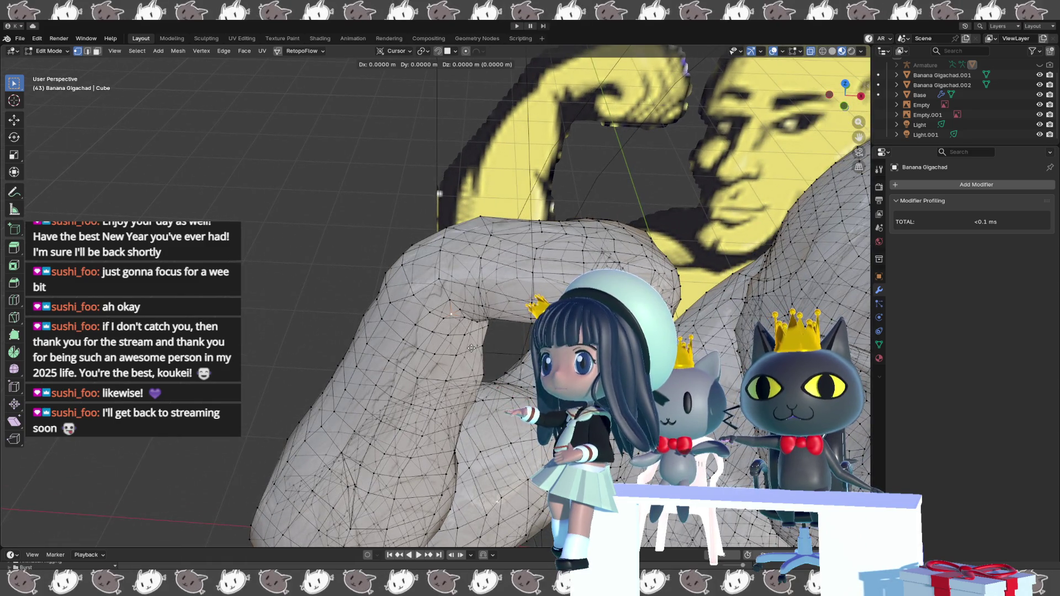
click(474, 348)
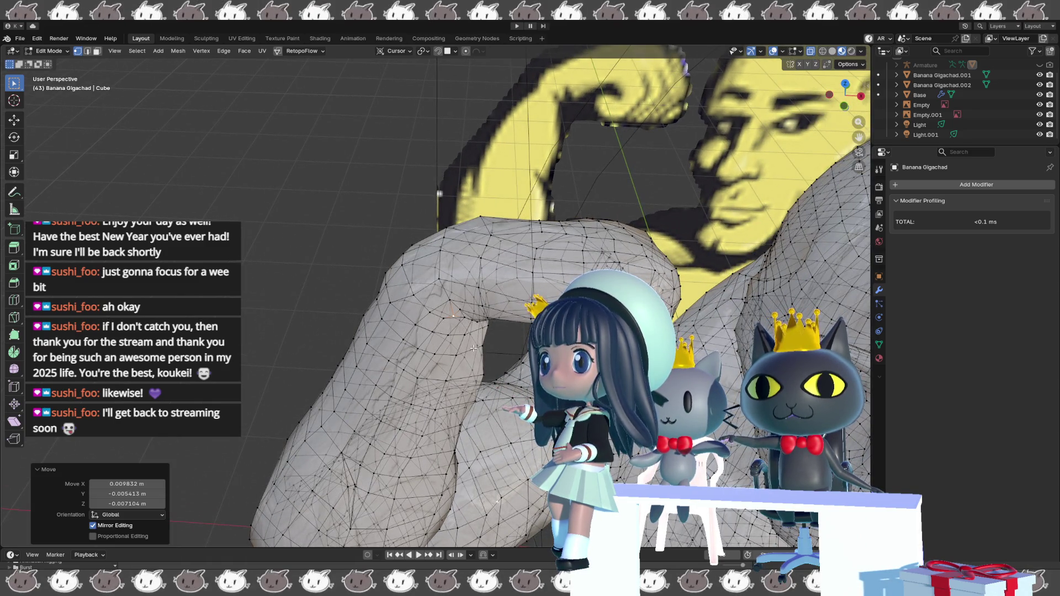
key(shift+alt+z)
mouse_move(473, 347)
middle_down()
mouse_move(524, 343)
mouse_move(464, 331)
mouse_move(437, 342)
mouse_move(508, 341)
middle_up()
key(shift+alt+z)
key(shift+alt+z)
key(shift+alt+z)
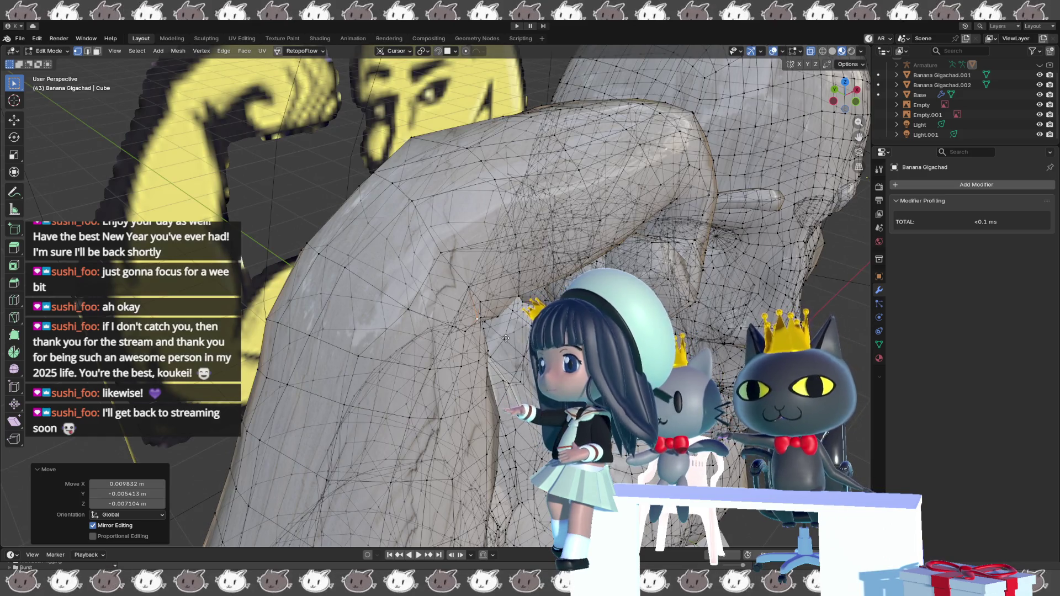
- Move the vertices about -0.011 m along the cursor's Y axis, then check the arm shape without overlays
key(g)
key(y)
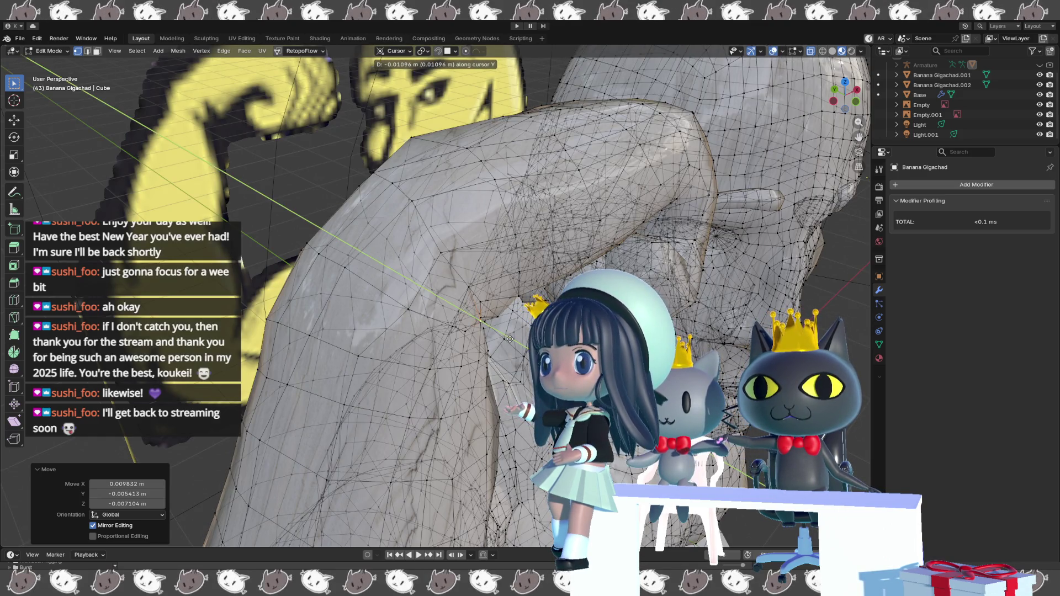
click(507, 341)
key(shift+alt+z)
mouse_move(507, 341)
middle_down()
mouse_move(392, 300)
mouse_move(459, 362)
mouse_move(326, 323)
middle_up()
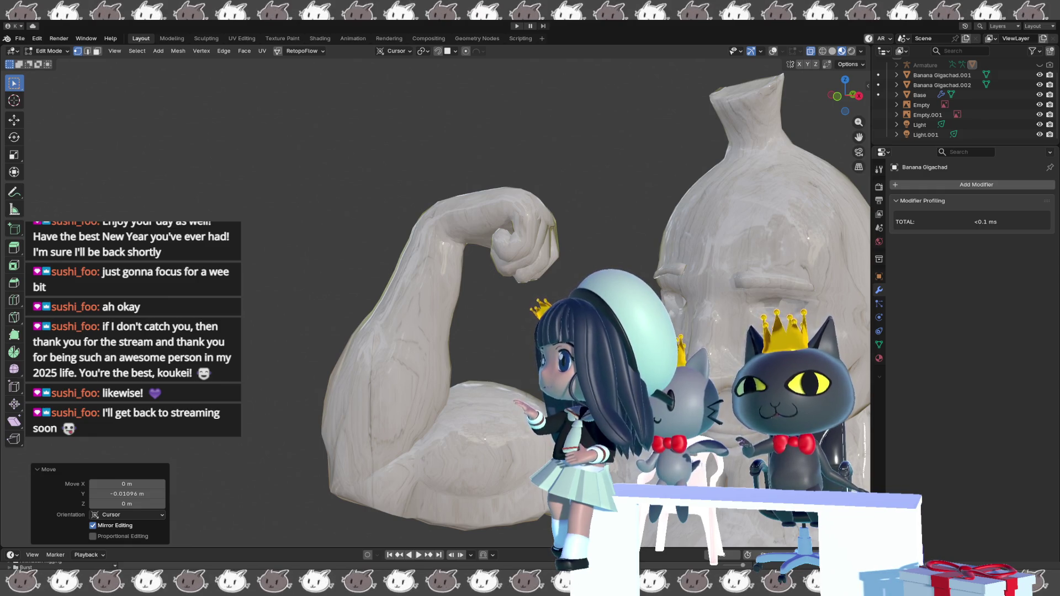
- Compare the bust with the banana reference from several angles, toggling overlays, then bring up the mode pie menu
mouse_move(513, 419)
middle_down()
mouse_move(490, 418)
mouse_move(450, 349)
mouse_move(488, 373)
mouse_move(402, 403)
mouse_move(420, 405)
mouse_move(424, 382)
middle_up()
key(shift+alt+z)
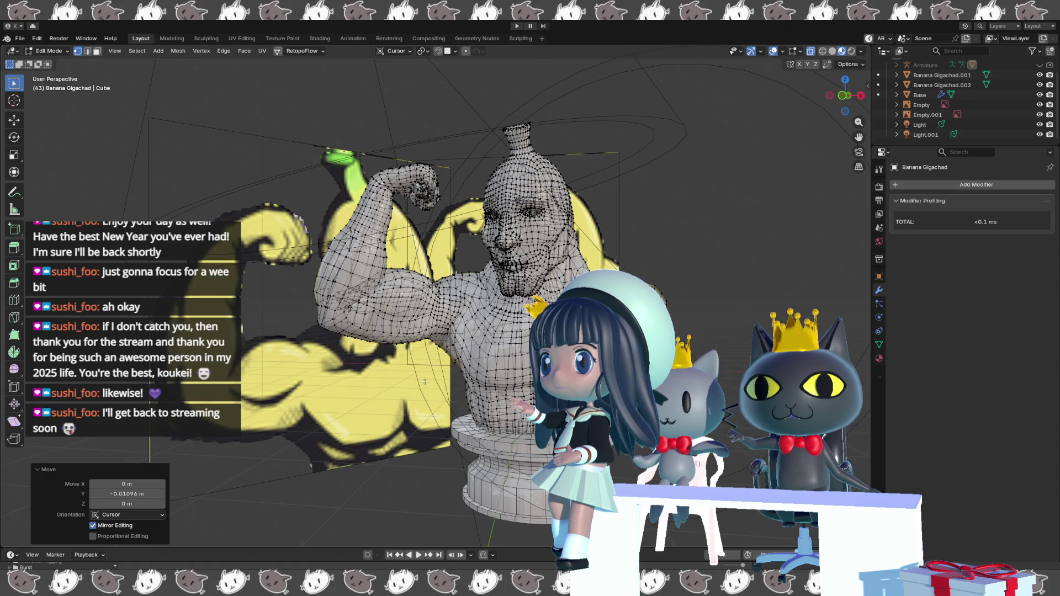
mouse_move(425, 382)
middle_down()
mouse_move(367, 372)
mouse_move(416, 372)
middle_up()
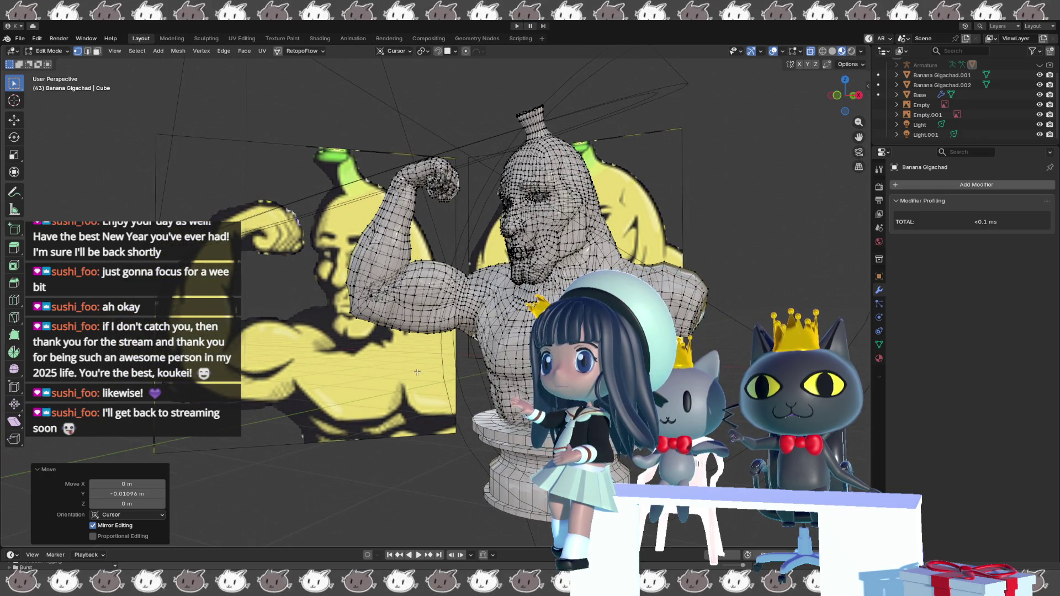
key(shift+alt+z)
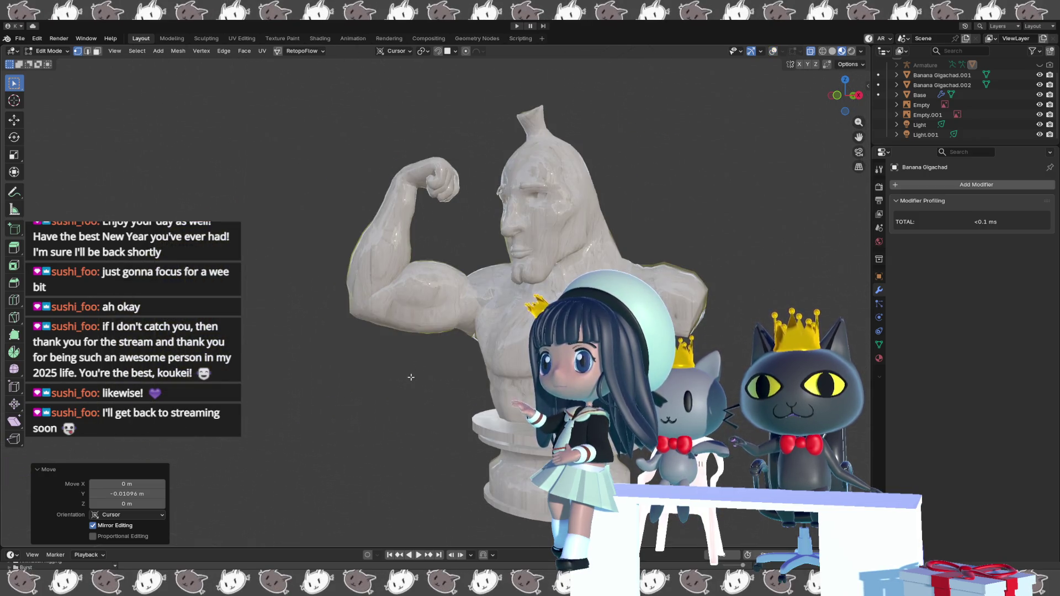
scroll(402, 386, up, 5)
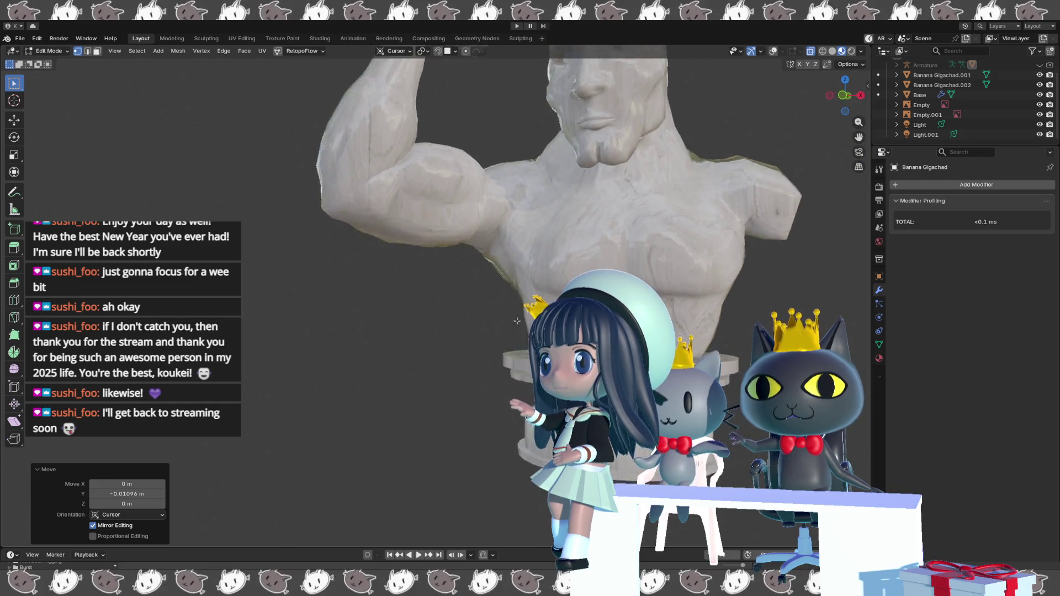
scroll(516, 321, up, 5)
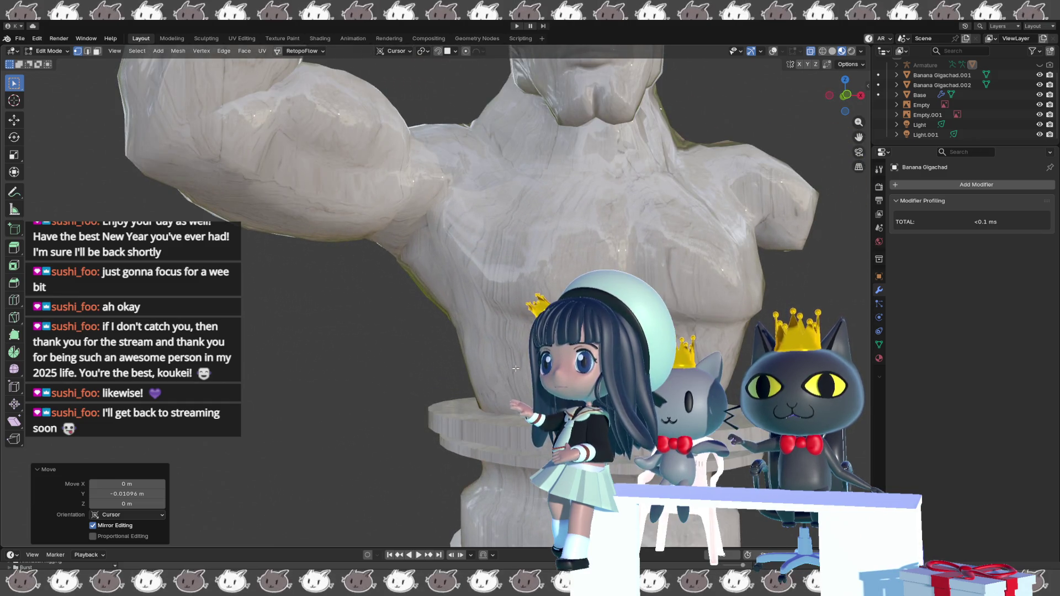
key(shift+alt+z)
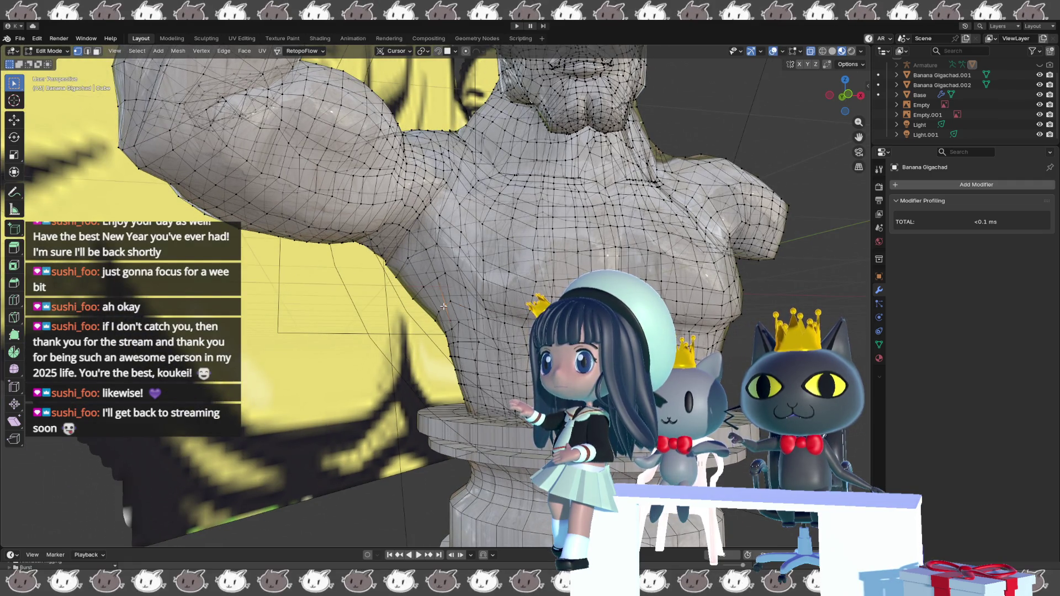
middle_drag(438, 318, 425, 323)
key(ctrl+Tab)
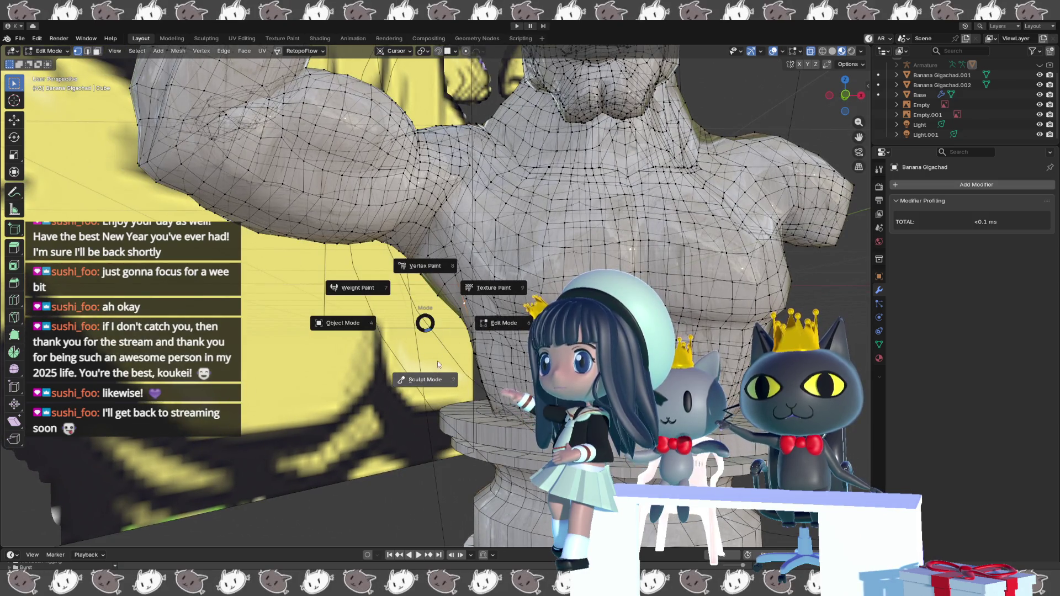
- Enter Sculpt Mode and enlarge the Elastic Grab brush to 24 px
click(462, 310)
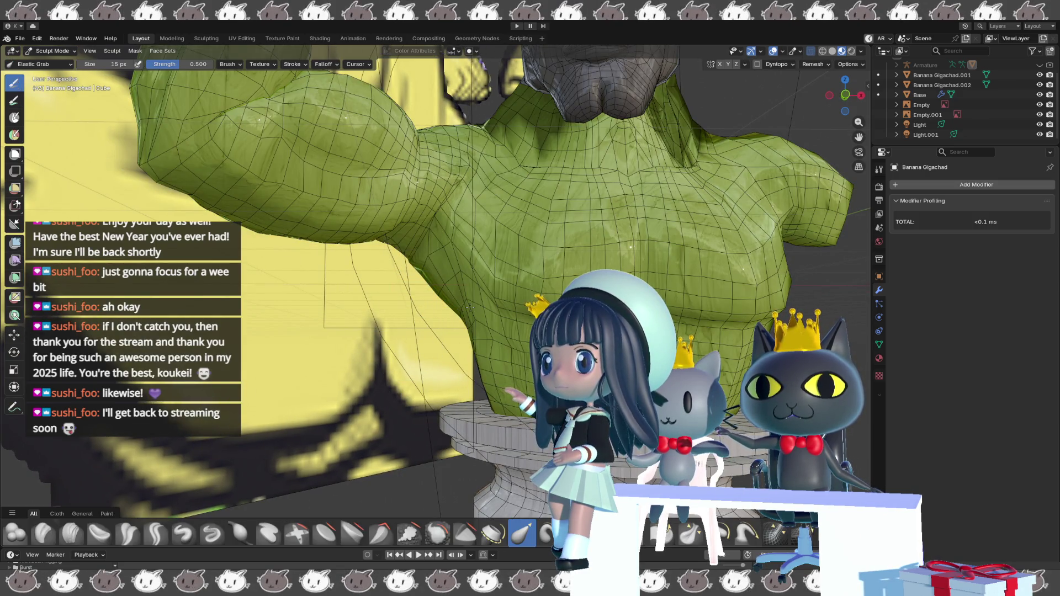
mouse_move(469, 307)
middle_down()
mouse_move(503, 304)
mouse_move(473, 358)
middle_up()
middle_drag(463, 403, 485, 406)
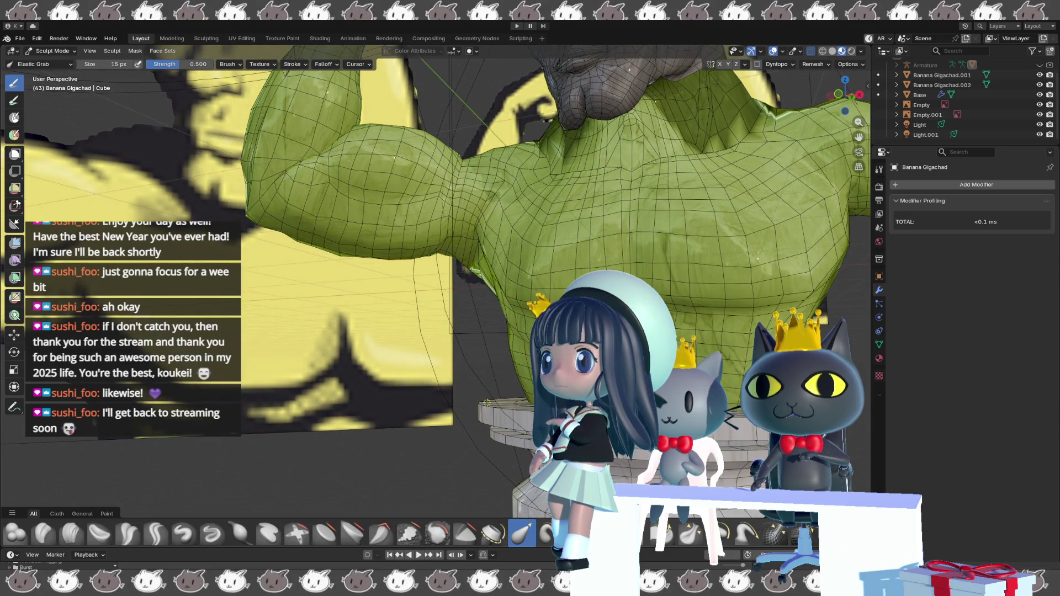
key(bracketright)
key(bracketright)
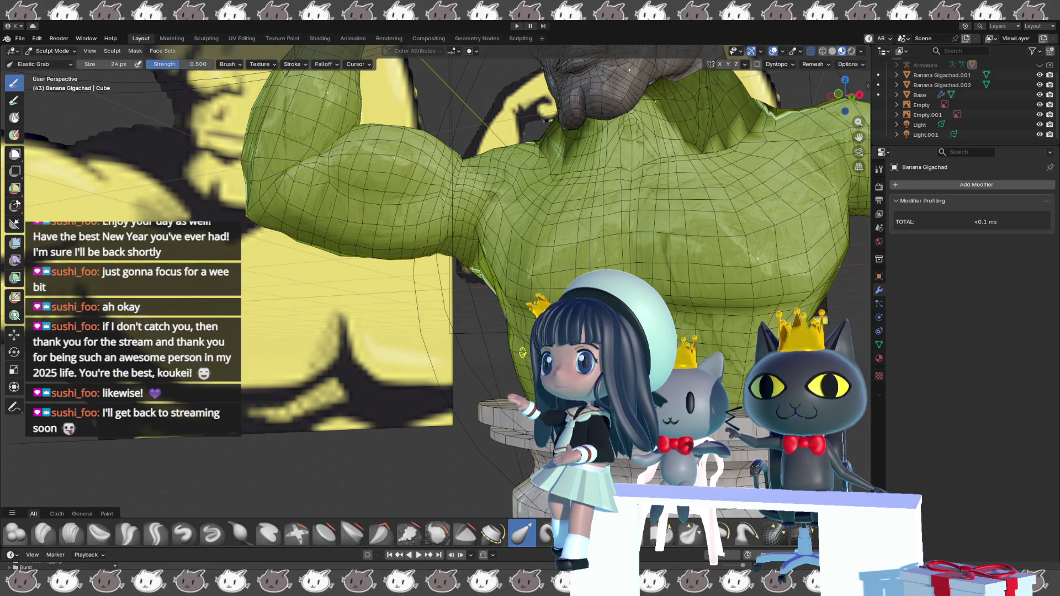
mouse_move(515, 362)
middle_down()
mouse_move(526, 353)
mouse_move(510, 345)
middle_up()
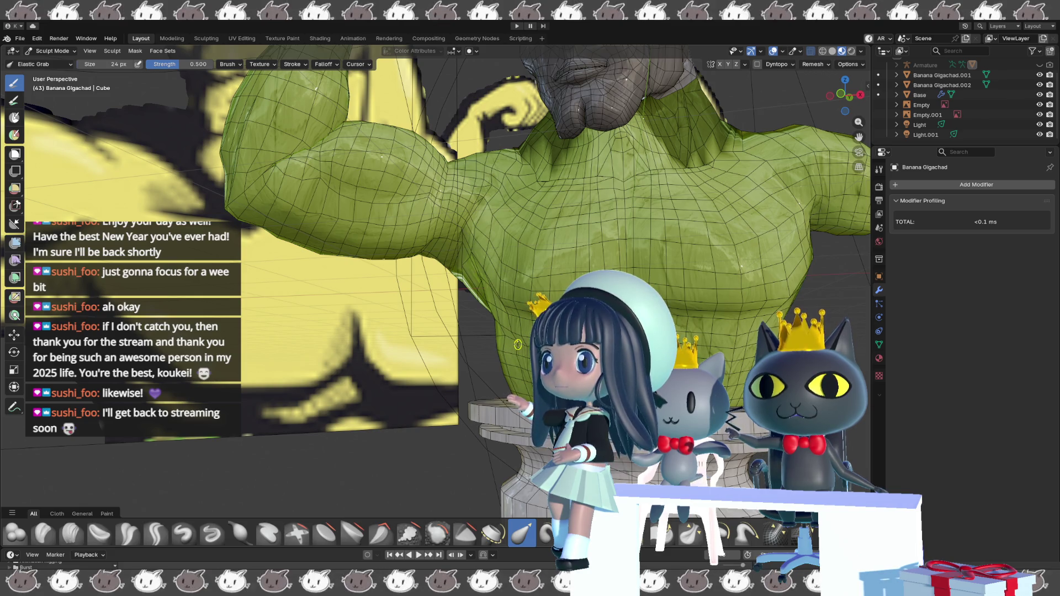
middle_drag(514, 345, 511, 368)
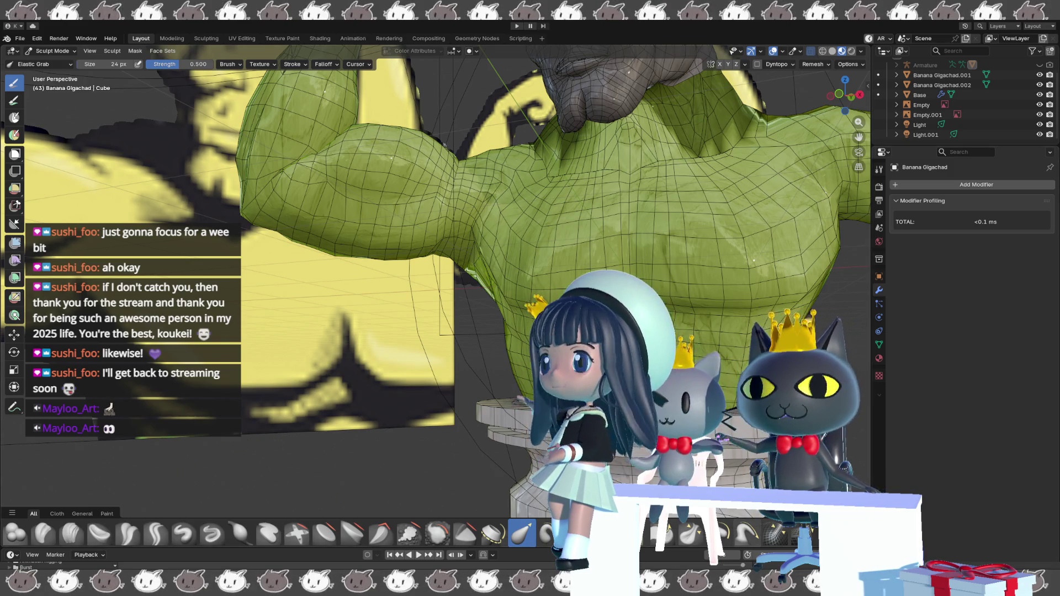
- Inspect the chest and flexed arm up close, including from below
scroll(436, 254, down, 3)
scroll(436, 253, up, 4)
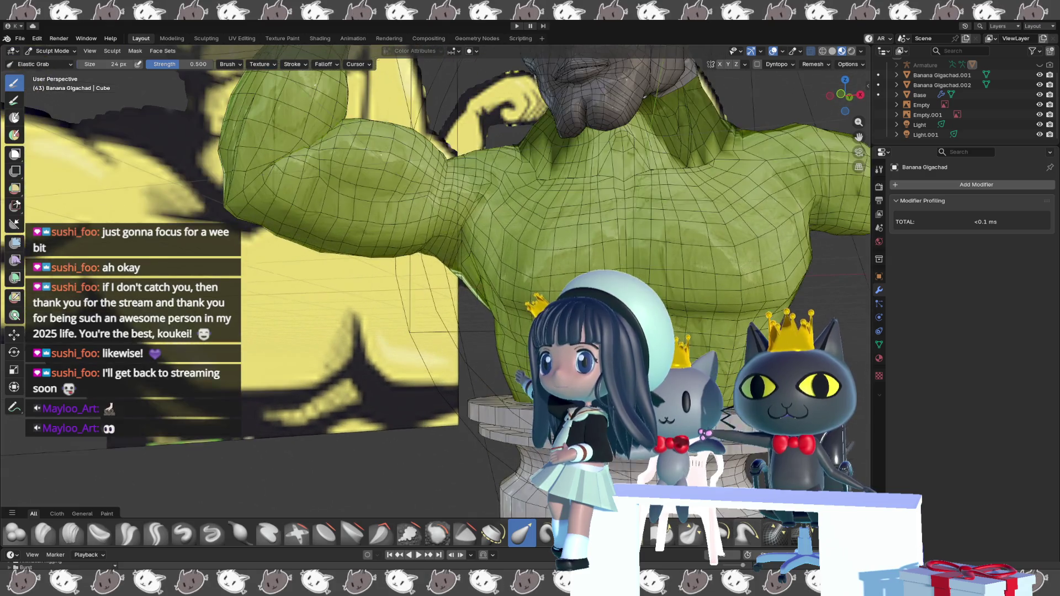
scroll(436, 254, up, 2)
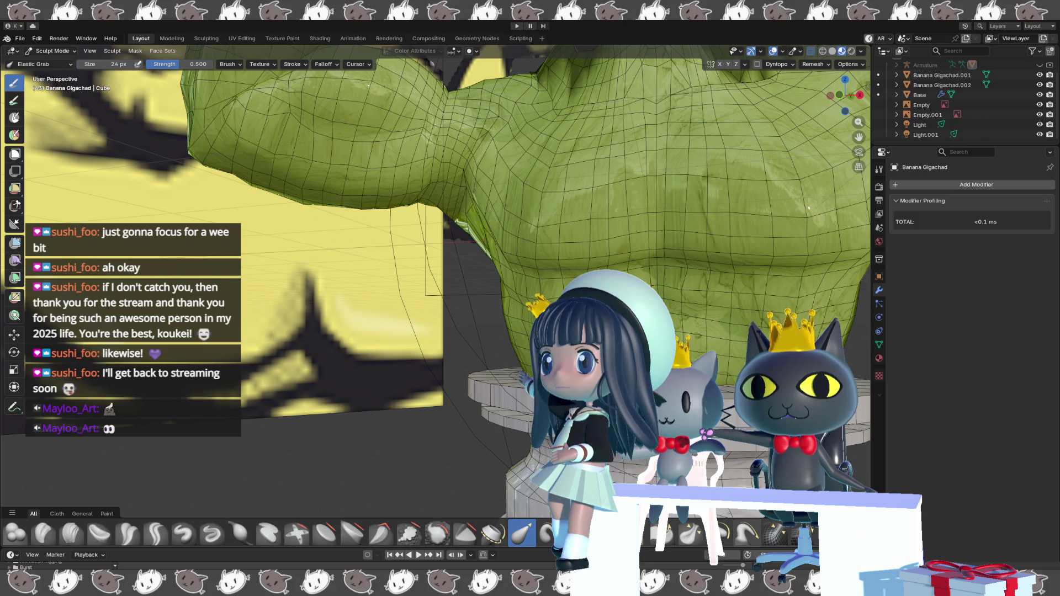
middle_drag(436, 254, 444, 251)
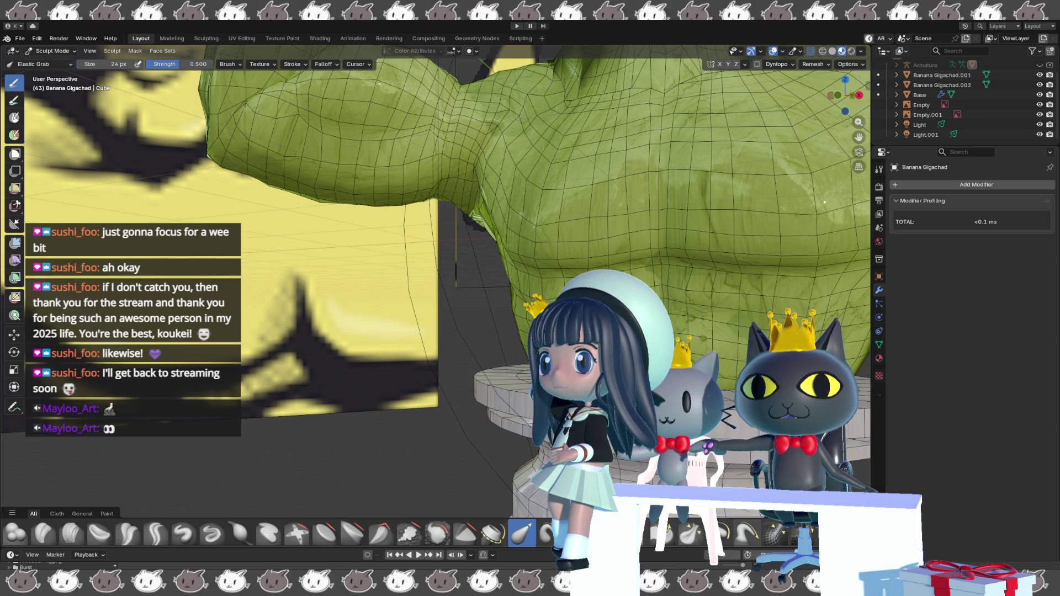
mouse_move(441, 276)
middle_down()
mouse_move(469, 276)
mouse_move(442, 276)
middle_up()
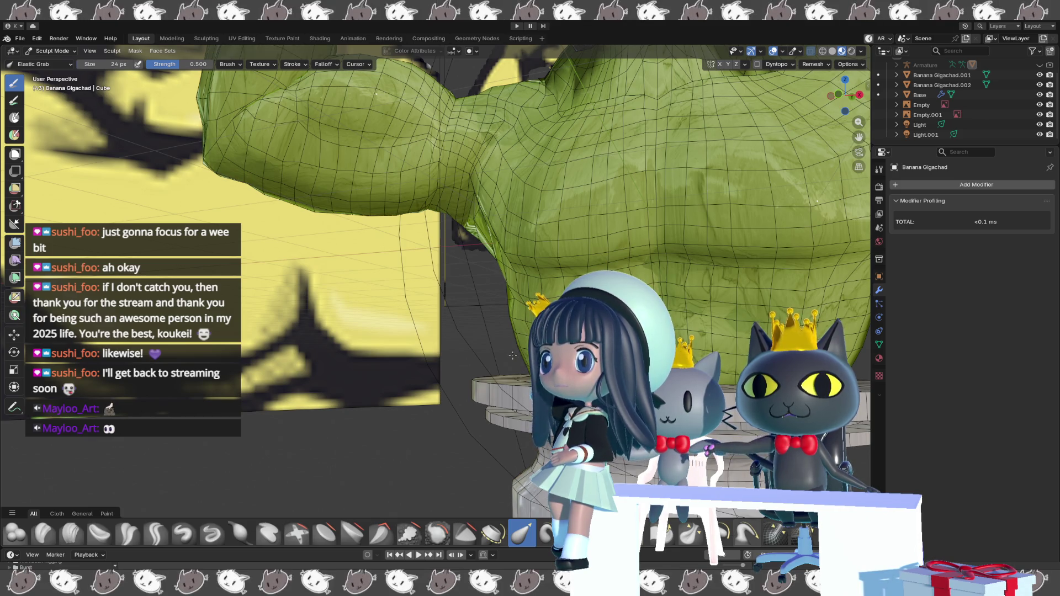
middle_drag(497, 276, 464, 276)
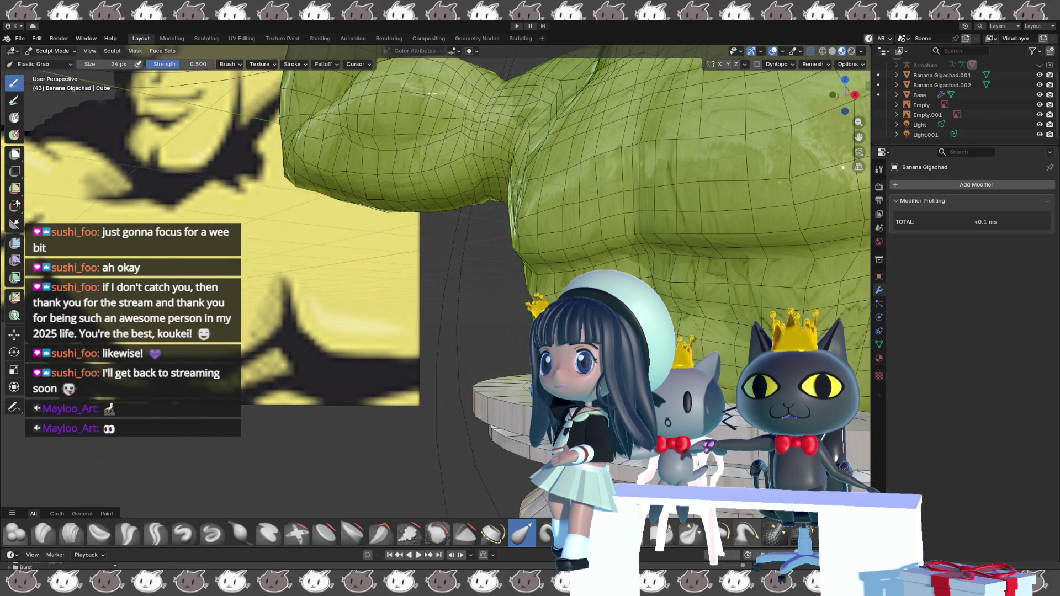
middle_drag(519, 359, 504, 358)
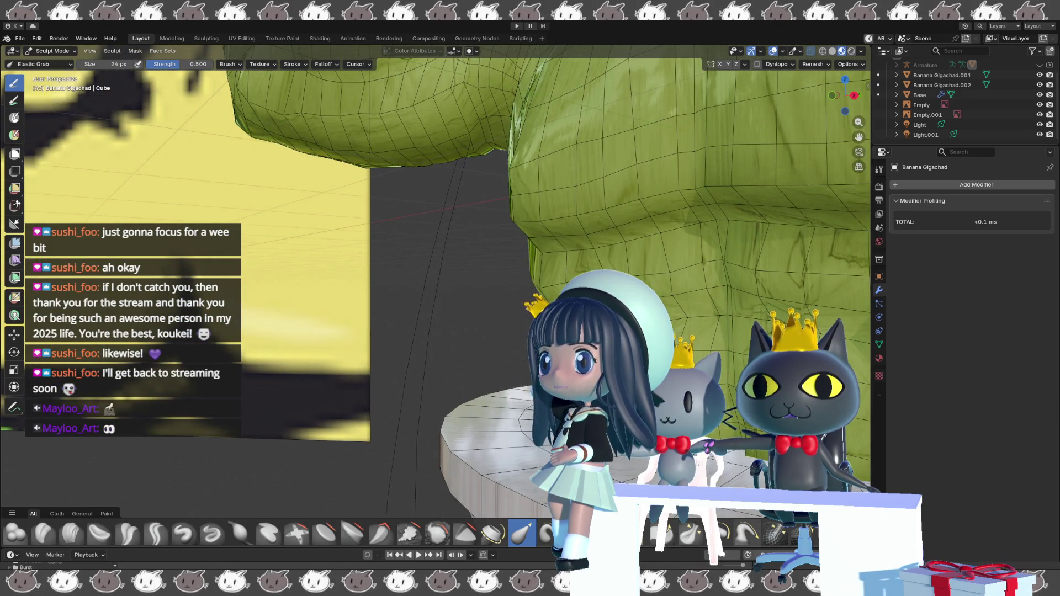
middle_drag(497, 276, 328, 276)
middle_drag(469, 306, 475, 309)
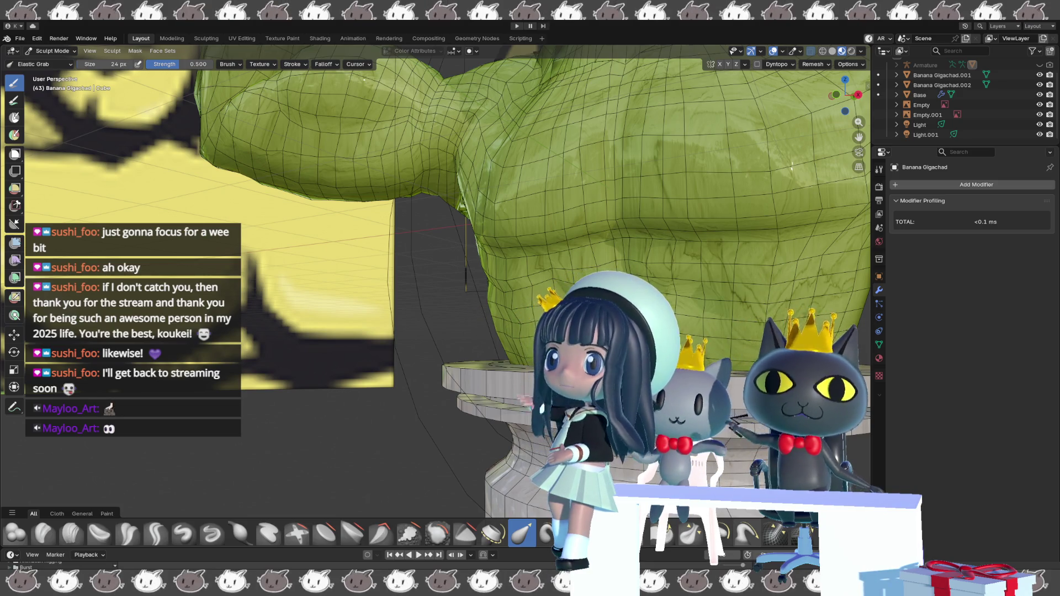
scroll(476, 315, up, 2)
middle_drag(476, 316, 479, 317)
- Hide the overlays and look over the plain shaded bust
key(shift+alt+z)
middle_drag(523, 349, 482, 345)
scroll(496, 350, down, 3)
scroll(491, 347, up, 3)
- Show the overlays again and orbit until the torso faces the view head-on
key(shift+alt+z)
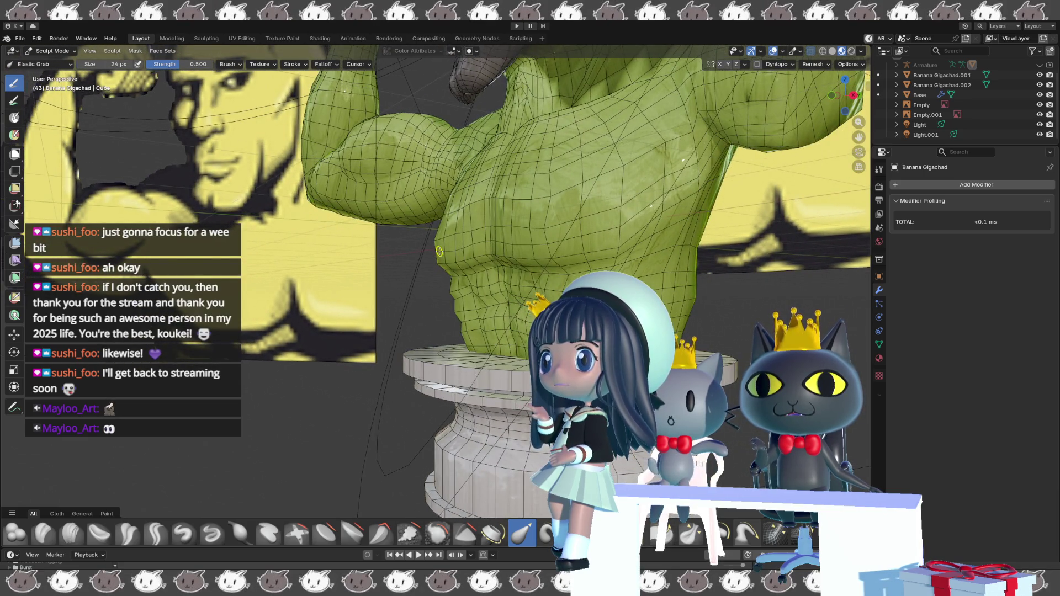
middle_drag(434, 254, 424, 275)
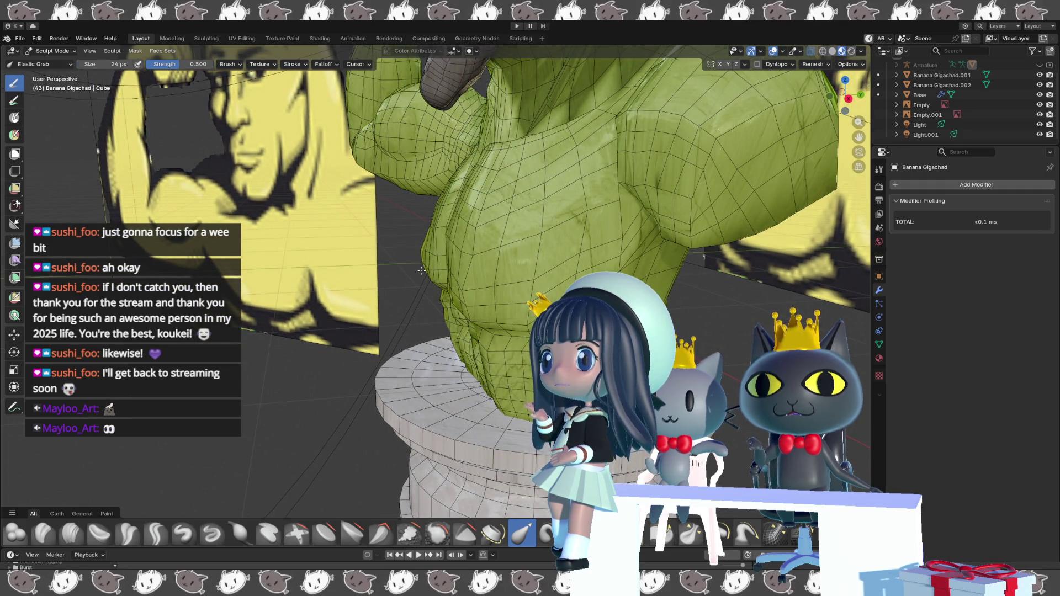
mouse_move(421, 270)
middle_down()
mouse_move(429, 296)
mouse_move(498, 313)
middle_up()
mouse_move(452, 260)
middle_down()
mouse_move(481, 263)
mouse_move(448, 289)
middle_up()
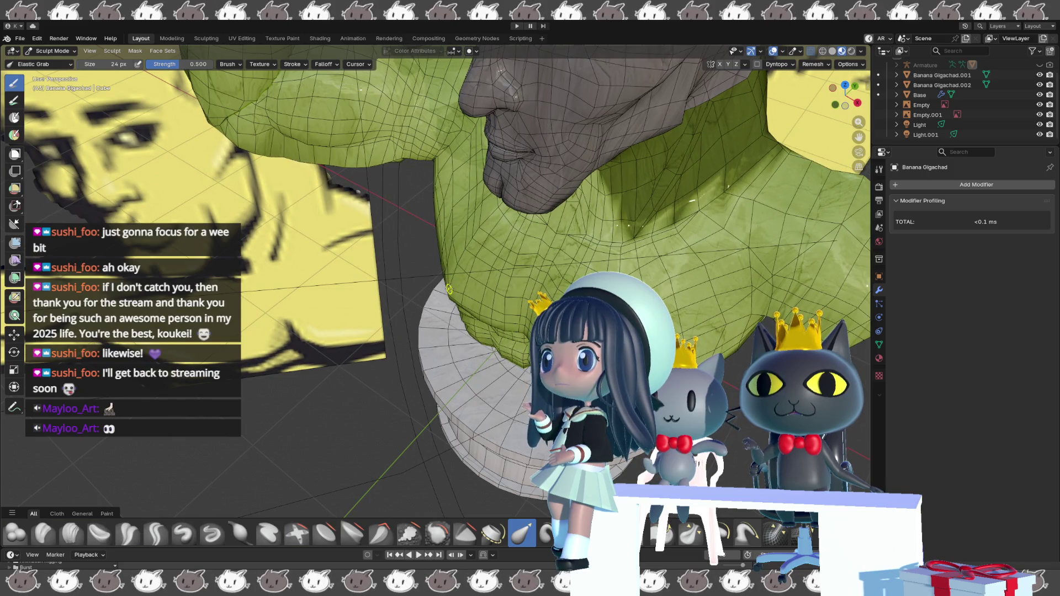
middle_drag(449, 289, 458, 298)
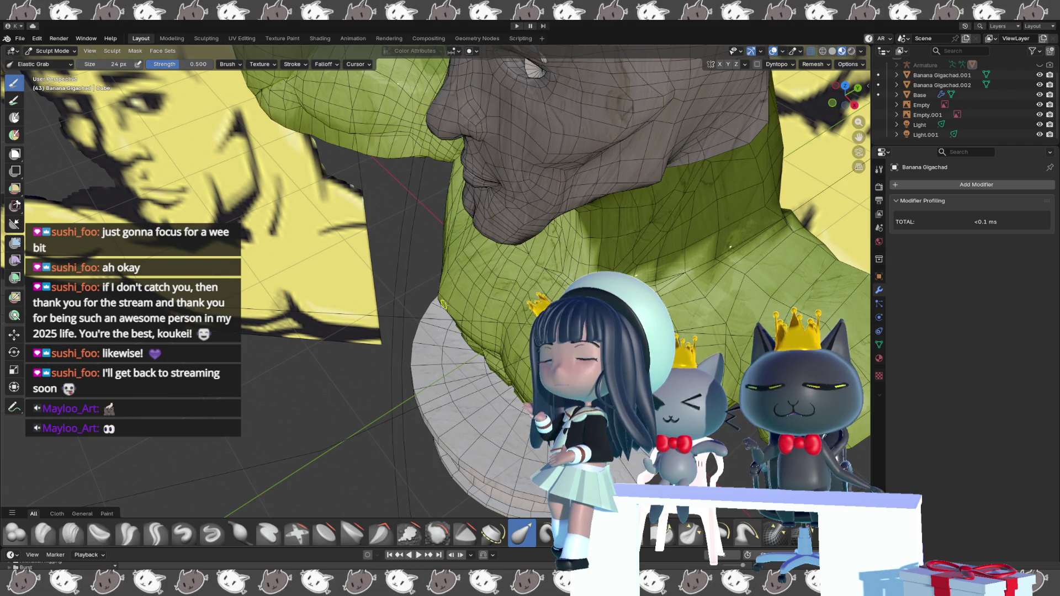
mouse_move(458, 317)
middle_down()
mouse_move(526, 272)
mouse_move(458, 281)
middle_up()
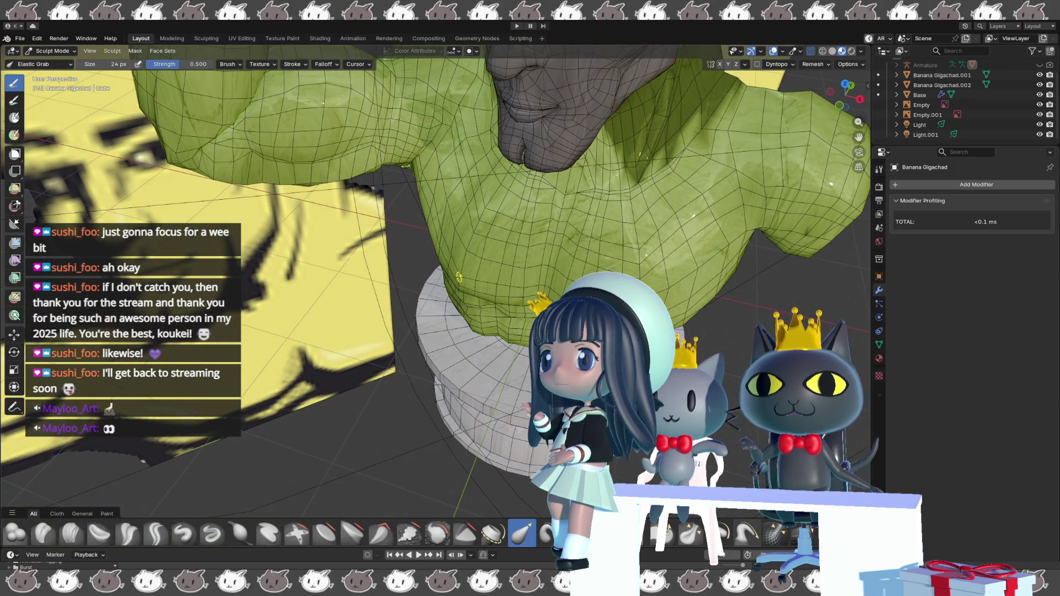
mouse_move(463, 272)
middle_down()
mouse_move(469, 247)
mouse_move(456, 278)
middle_up()
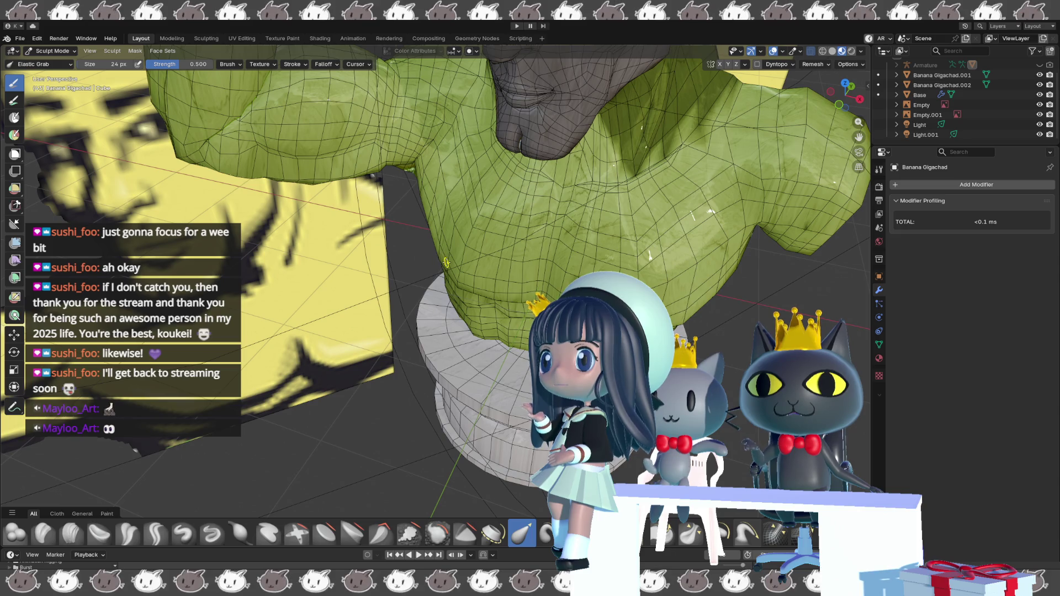
middle_drag(450, 260, 452, 249)
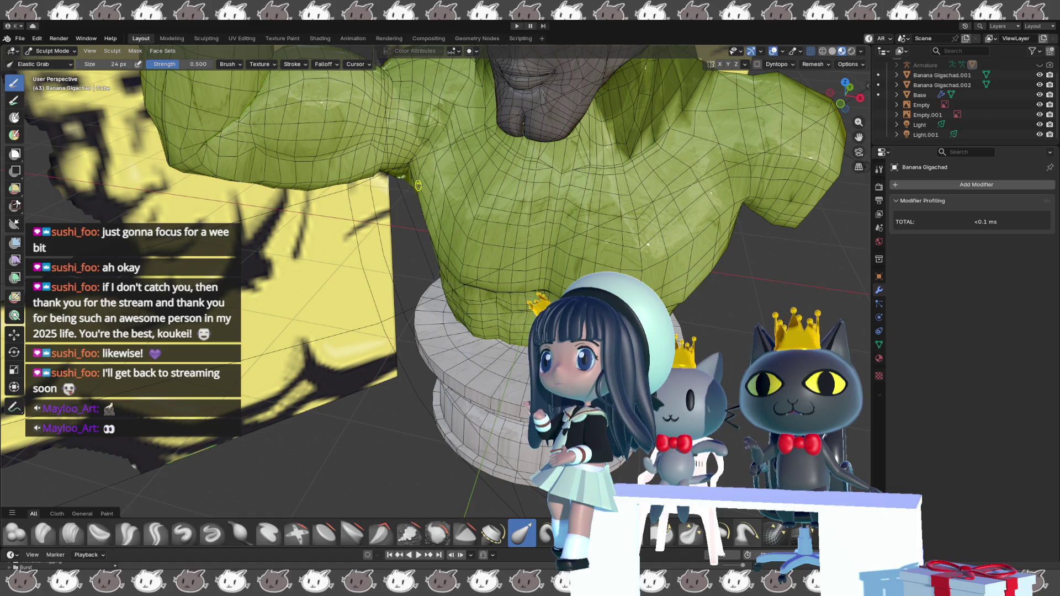
mouse_move(436, 164)
middle_down()
mouse_move(495, 133)
mouse_move(472, 211)
mouse_move(516, 306)
mouse_move(445, 291)
middle_up()
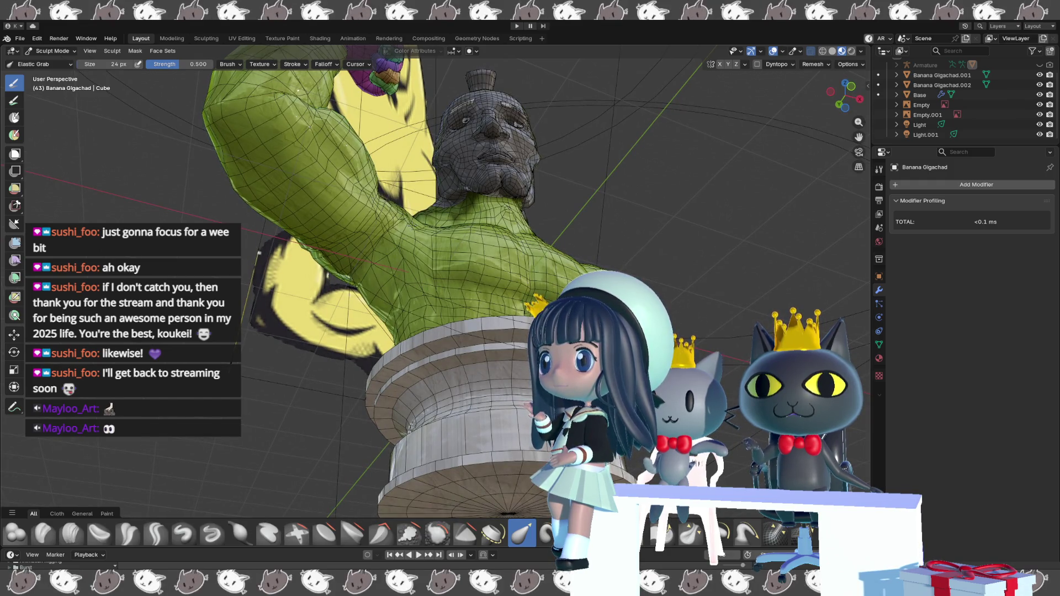
mouse_move(405, 240)
middle_down()
mouse_move(367, 257)
mouse_move(412, 238)
middle_up()
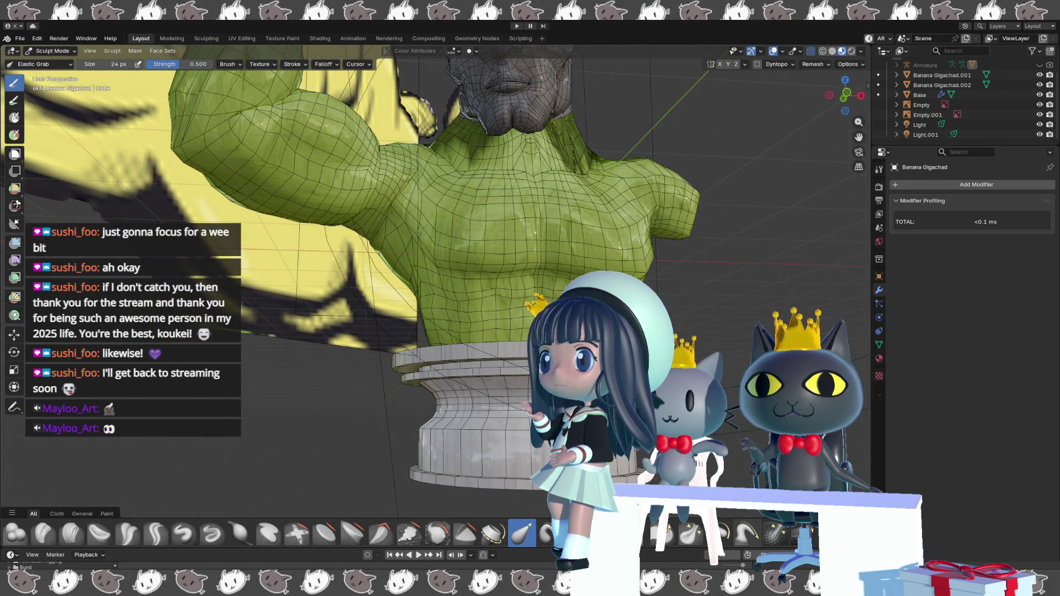
key(shift+alt+z)
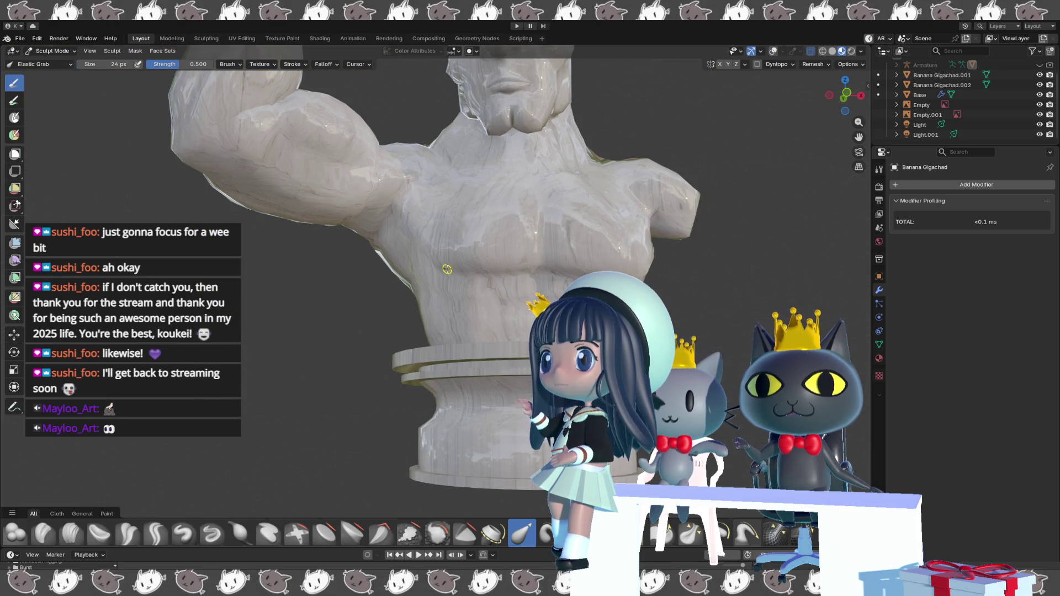
key(shift+alt+z)
mouse_move(447, 271)
middle_down()
mouse_move(473, 336)
mouse_move(521, 333)
middle_up()
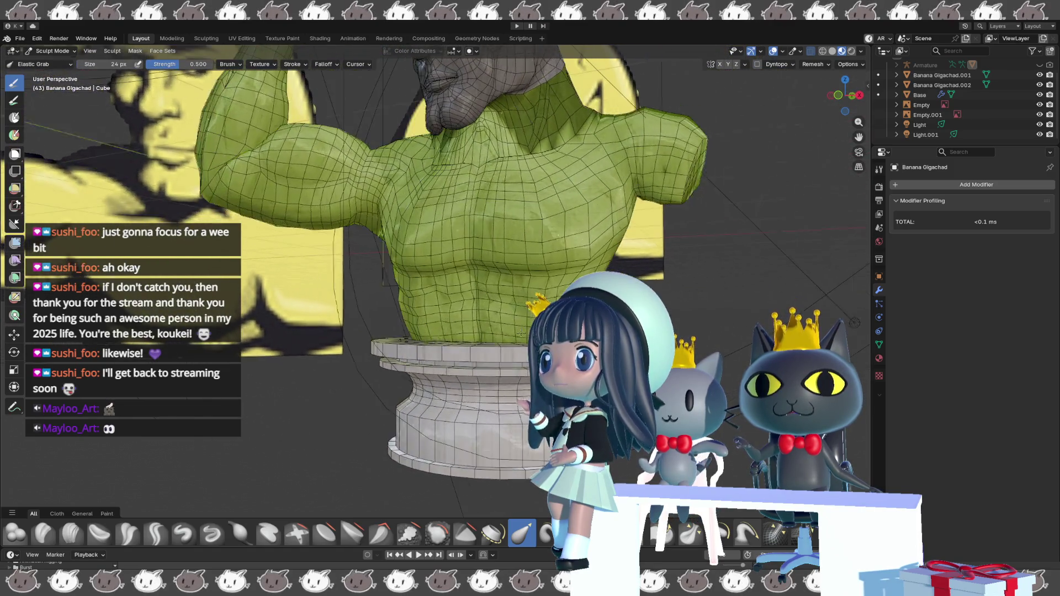
scroll(521, 333, up, 6)
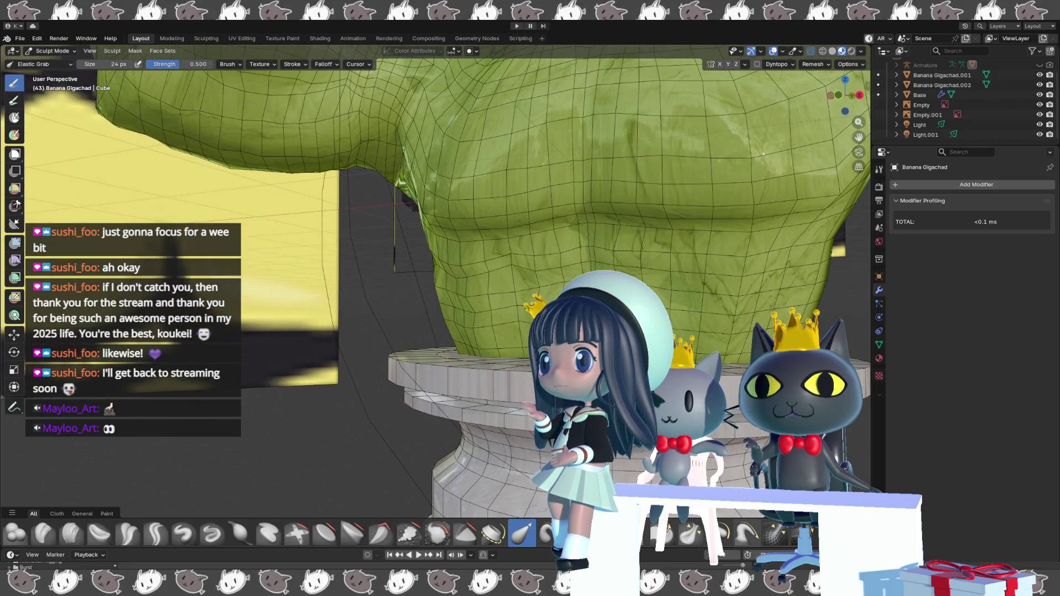
scroll(521, 311, down, 5)
key(shift+alt+z)
mouse_move(497, 298)
middle_down()
mouse_move(438, 267)
mouse_move(516, 346)
mouse_move(513, 357)
middle_up()
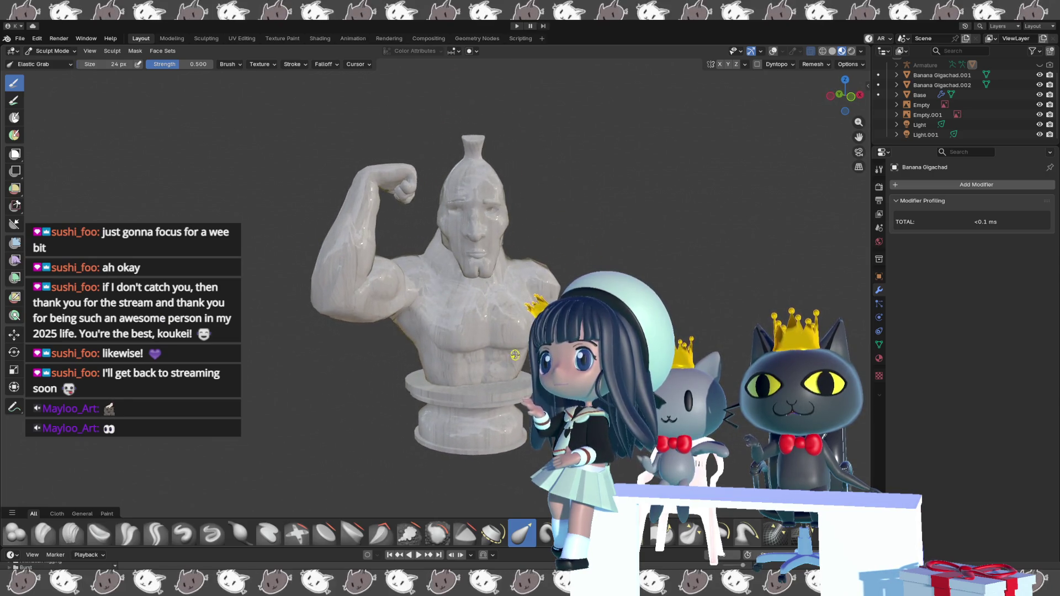
scroll(514, 355, up, 4)
key(shift+alt+z)
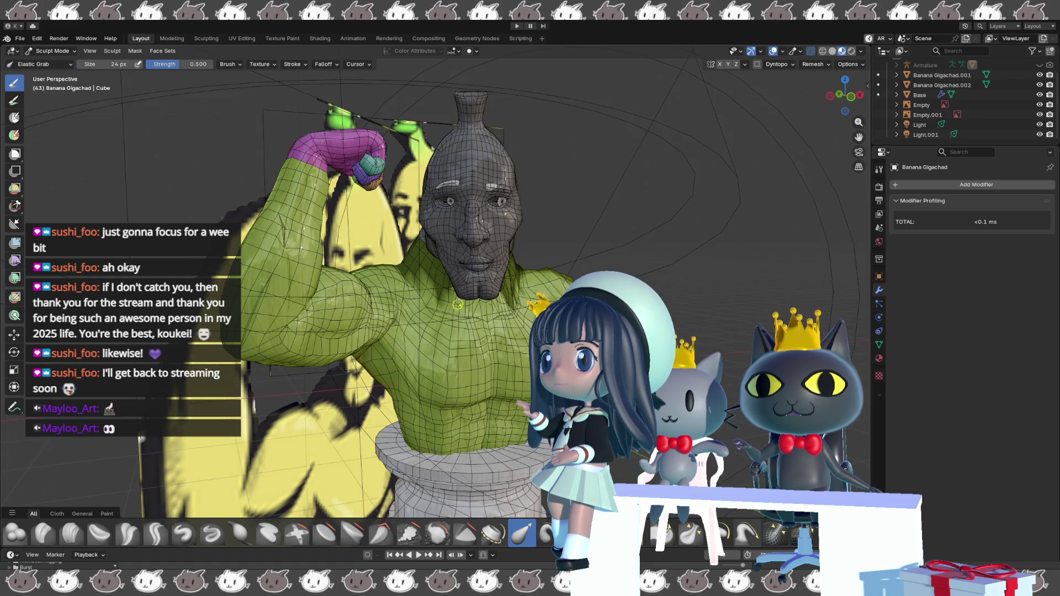
scroll(435, 269, up, 4)
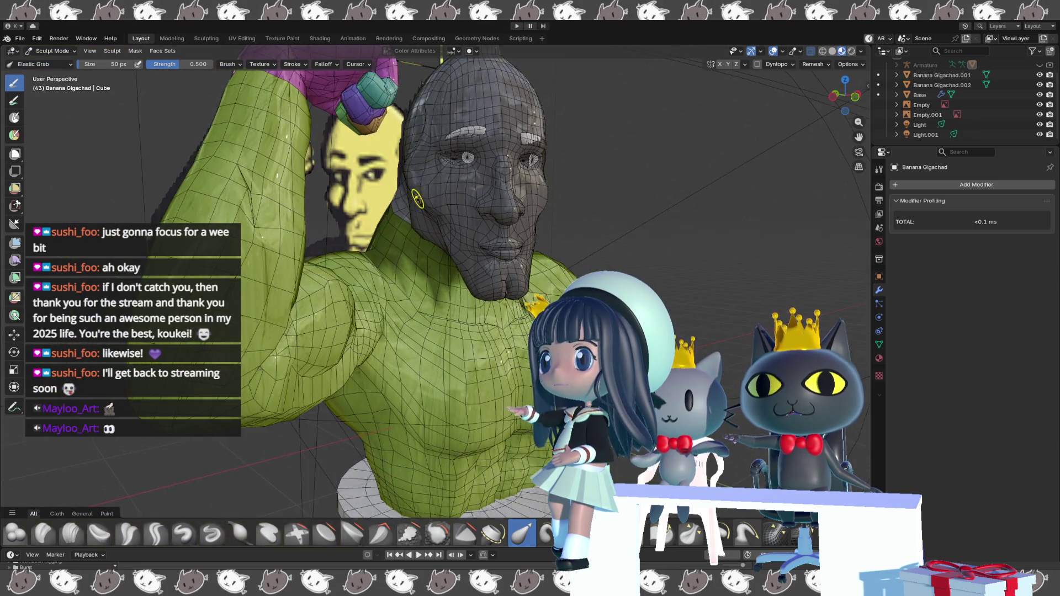
- Zoom toward the neck and enlarge the Elastic Grab brush to 112 px
scroll(417, 198, up, 3)
mouse_move(407, 184)
middle_down()
mouse_move(367, 193)
mouse_move(386, 194)
mouse_move(439, 239)
middle_up()
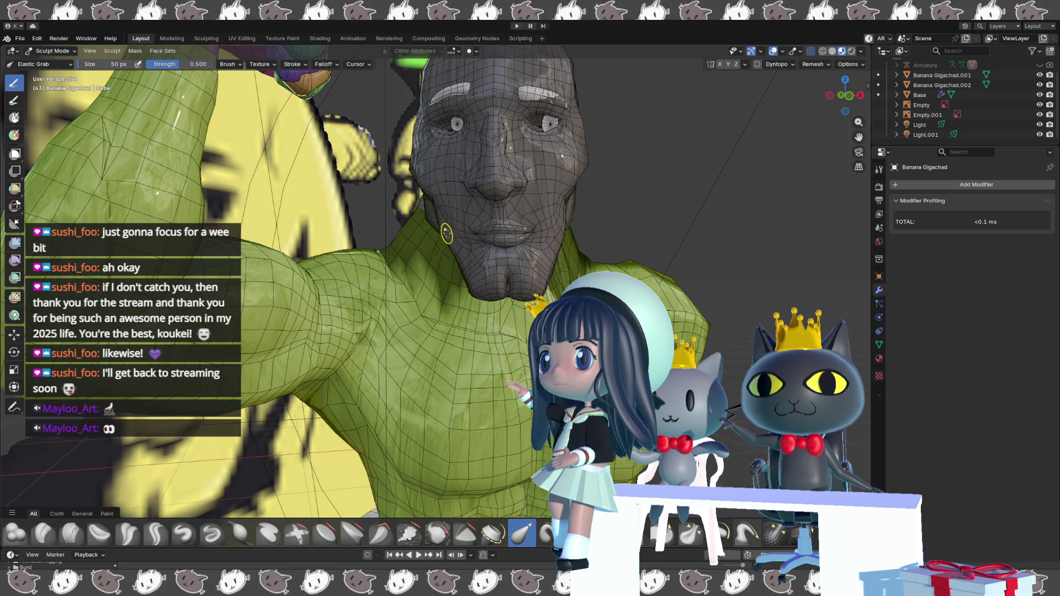
scroll(444, 237, down, 4)
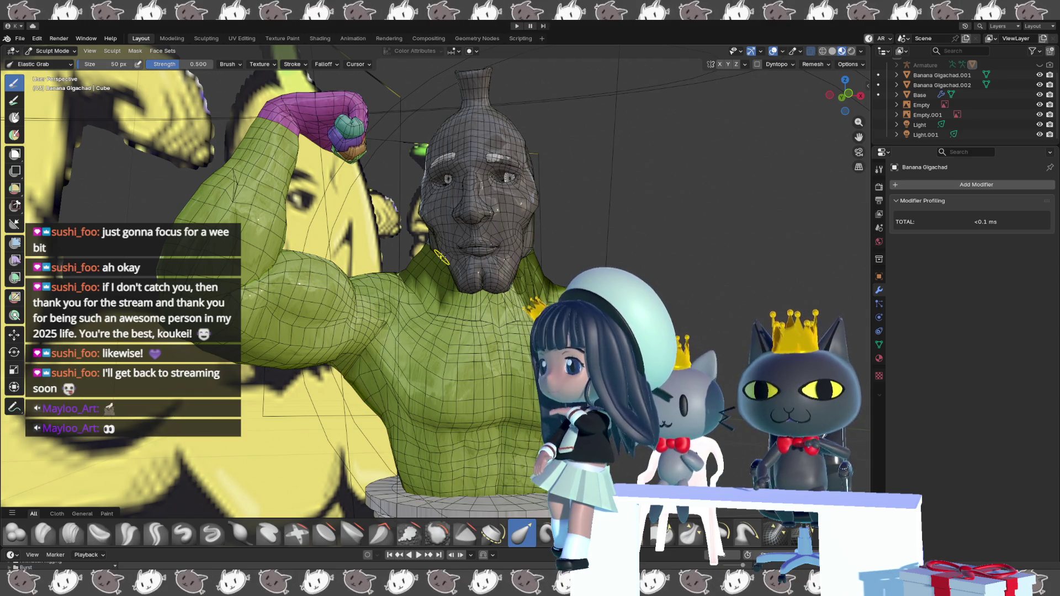
key(f)
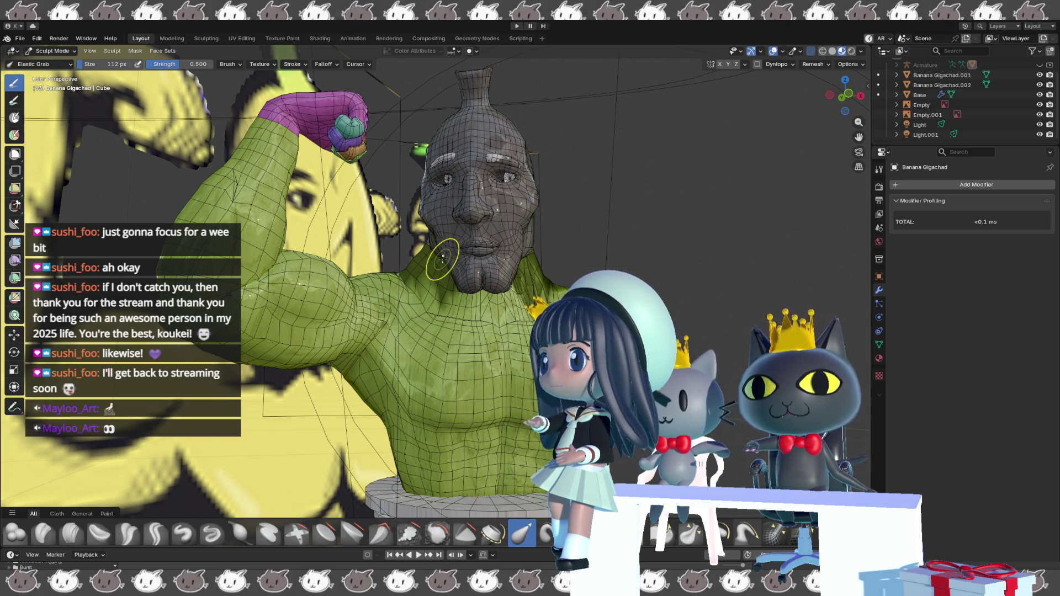
click(443, 259)
scroll(443, 258, up, 2)
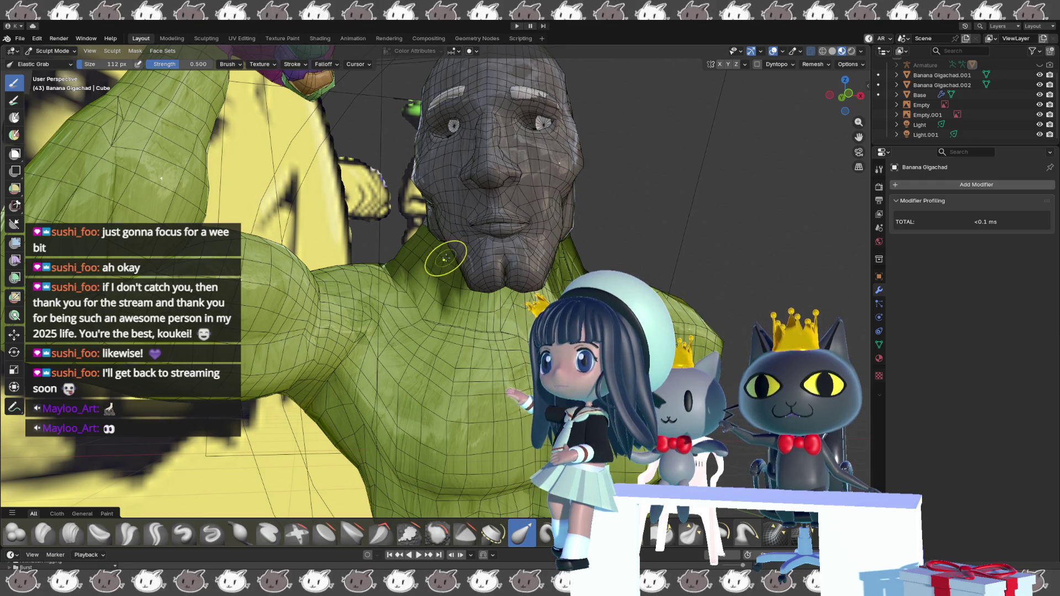
middle_drag(449, 258, 470, 256)
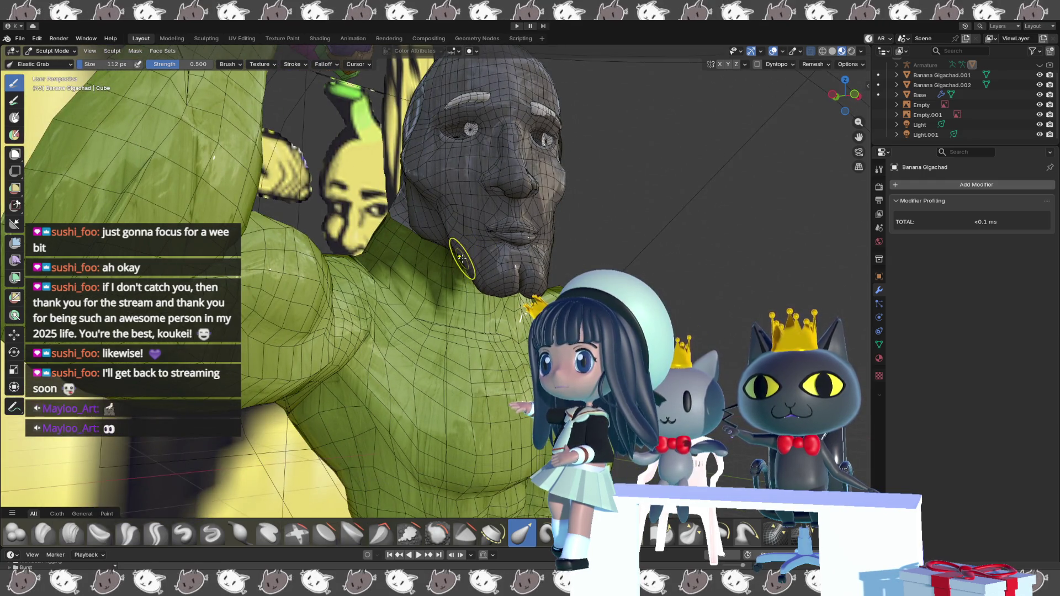
- Invert the head mask so the body is masked instead
click(135, 51)
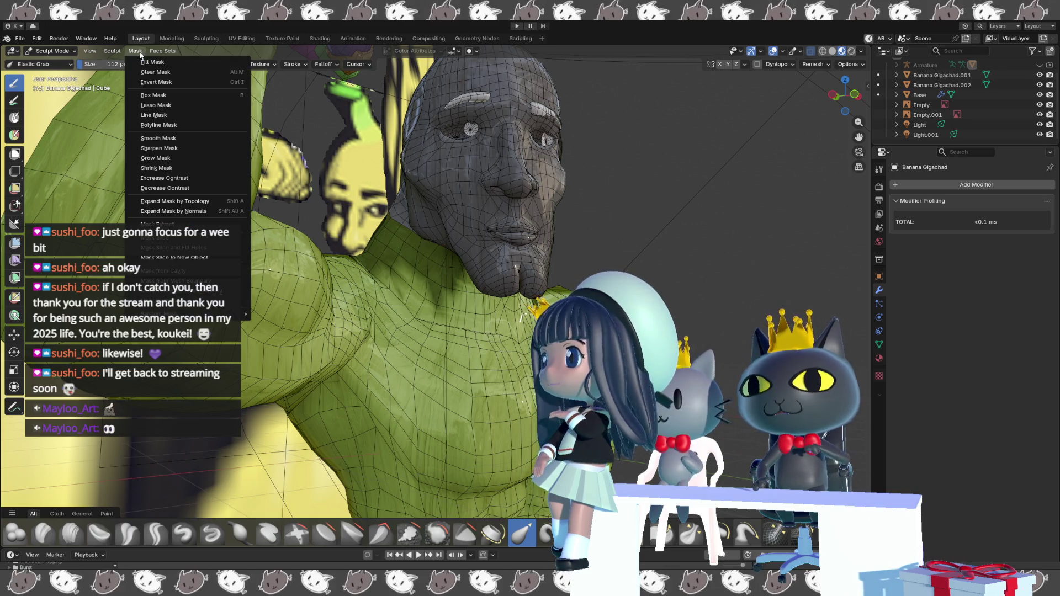
click(161, 73)
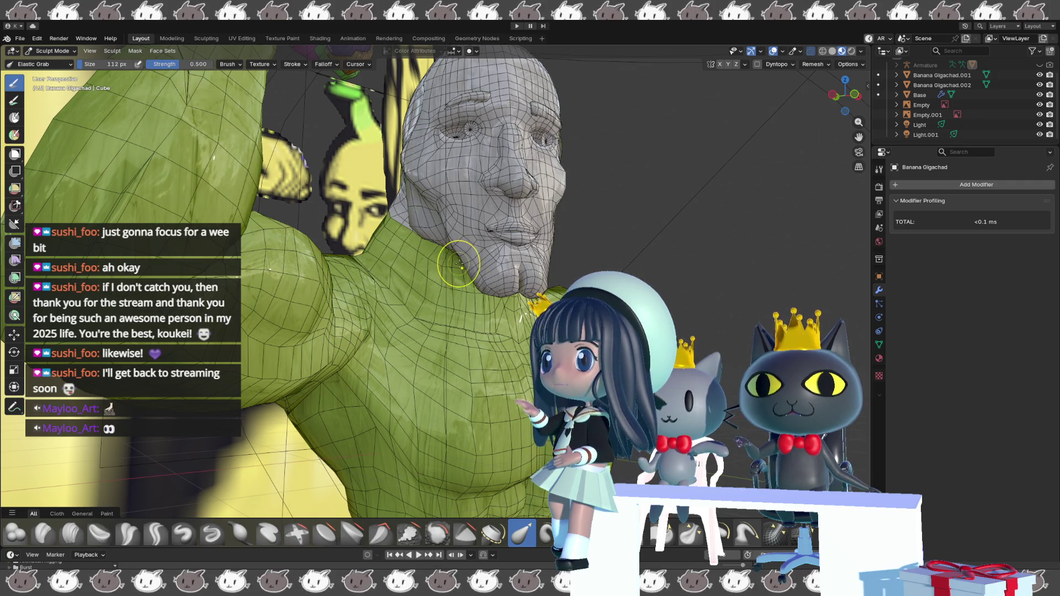
mouse_move(460, 264)
middle_down()
mouse_move(476, 265)
mouse_move(455, 269)
middle_up()
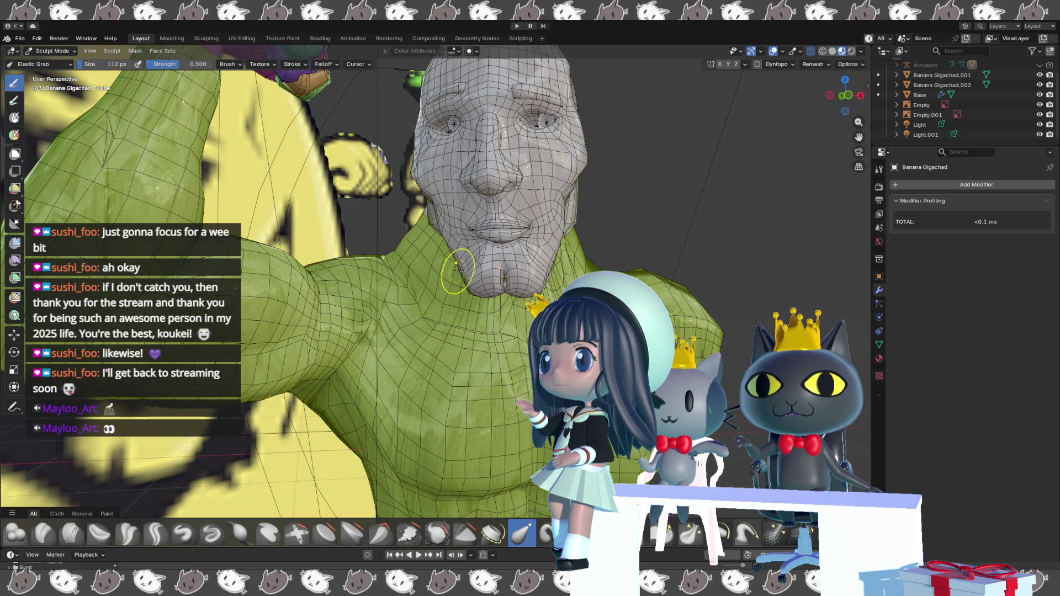
key(ctrl+z)
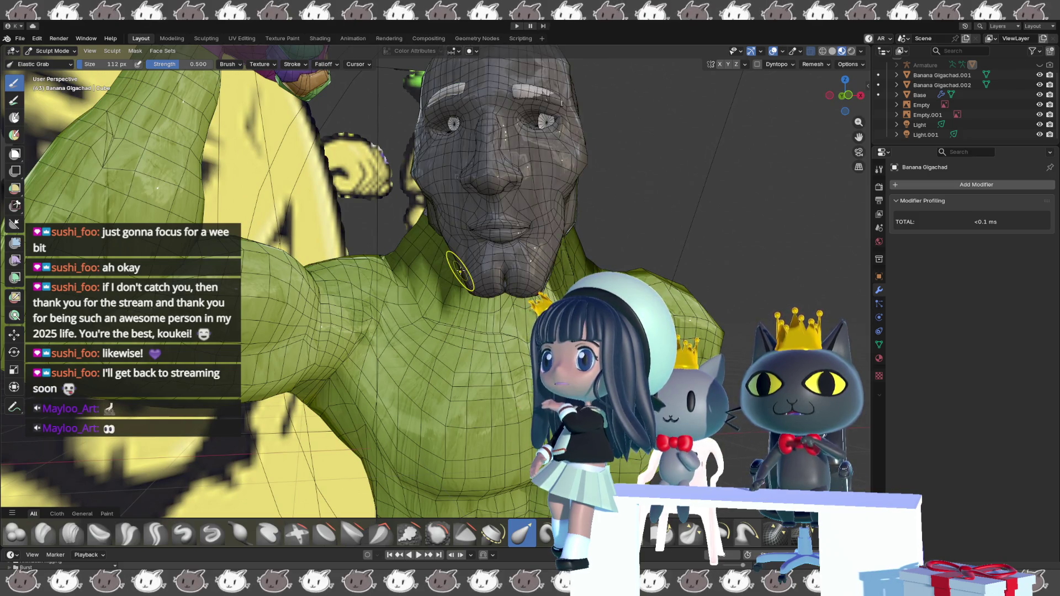
key(ctrl+i)
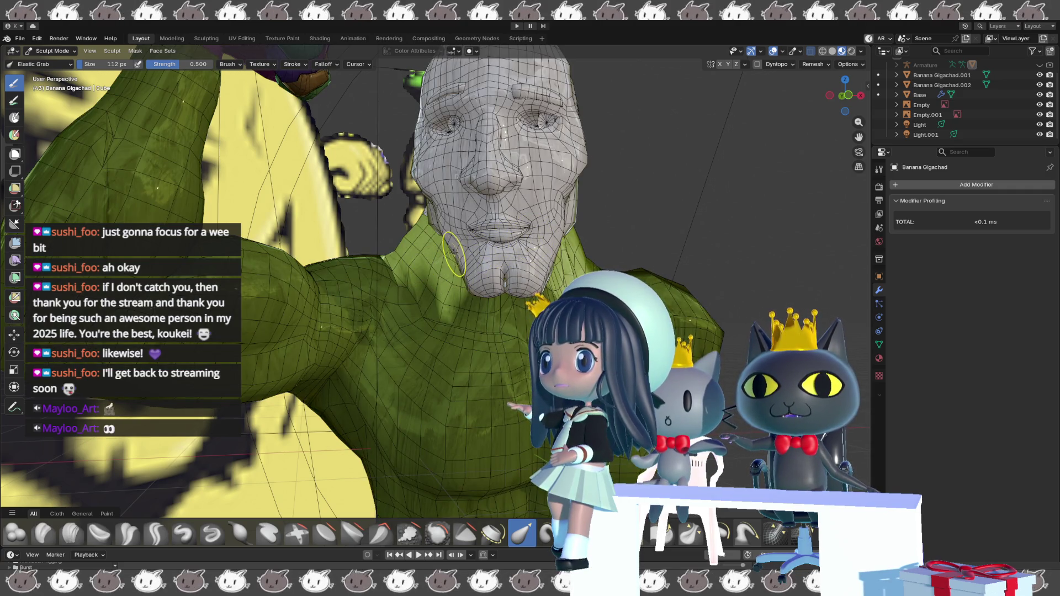
- Shrink the brush to 81 px, then 64 px, while orbiting around the head
scroll(444, 255, down, 3)
mouse_move(444, 255)
middle_down()
mouse_move(391, 252)
mouse_move(452, 275)
middle_up()
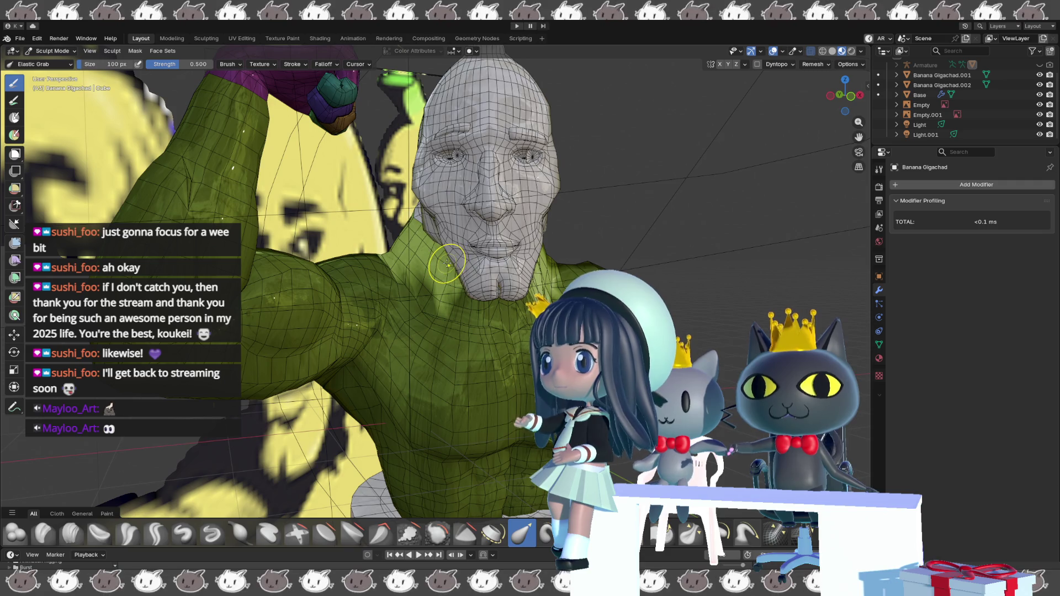
key(bracketleft)
key(bracketleft)
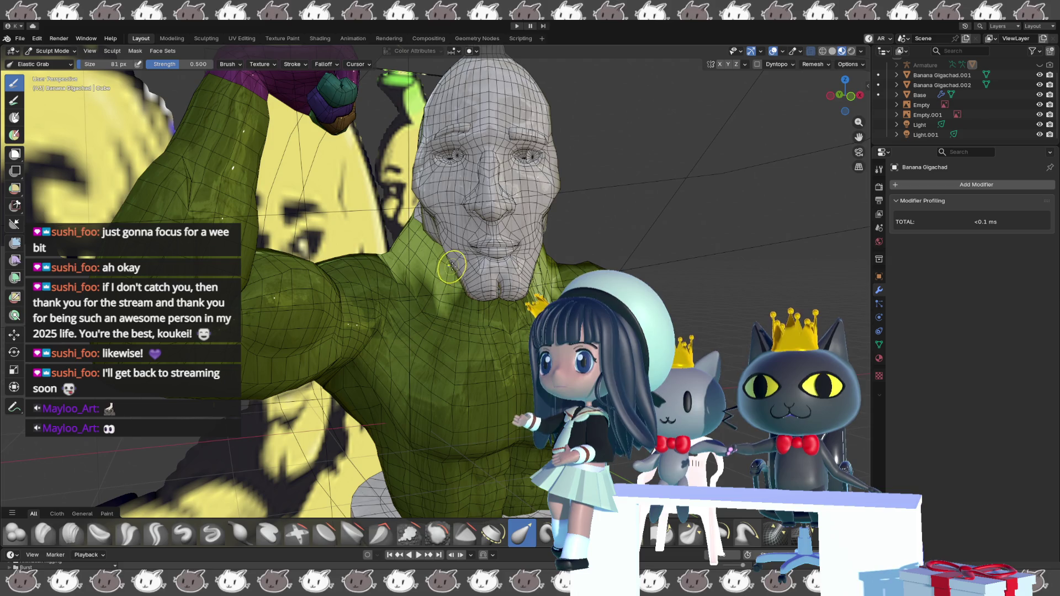
mouse_move(453, 265)
middle_down()
mouse_move(488, 258)
mouse_move(410, 221)
middle_up()
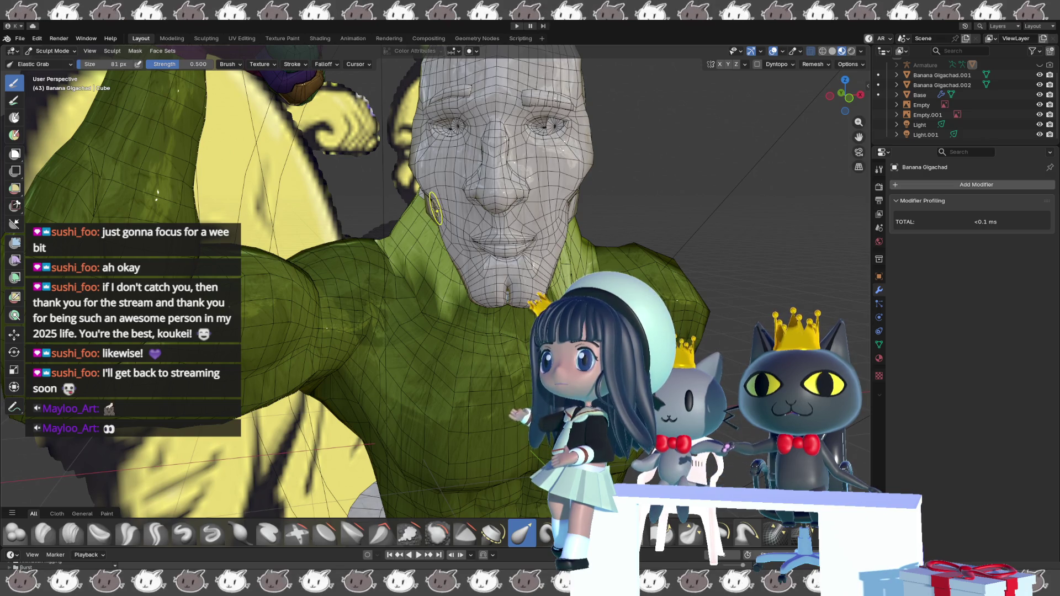
mouse_move(434, 218)
middle_down()
mouse_move(461, 208)
mouse_move(435, 244)
middle_up()
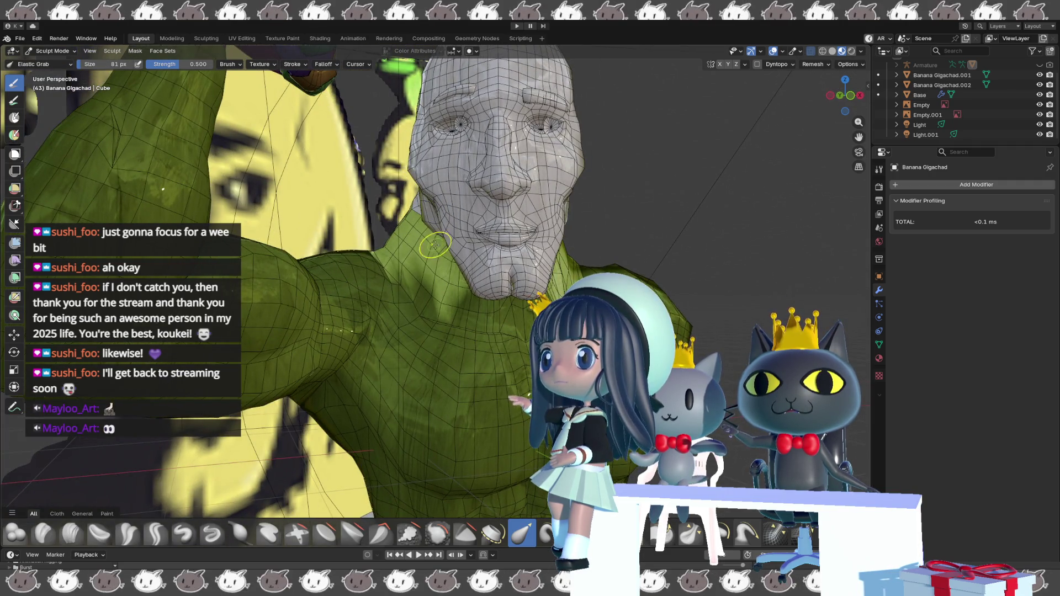
mouse_move(449, 255)
middle_down()
mouse_move(421, 257)
mouse_move(436, 238)
middle_up()
scroll(445, 258, down, 5)
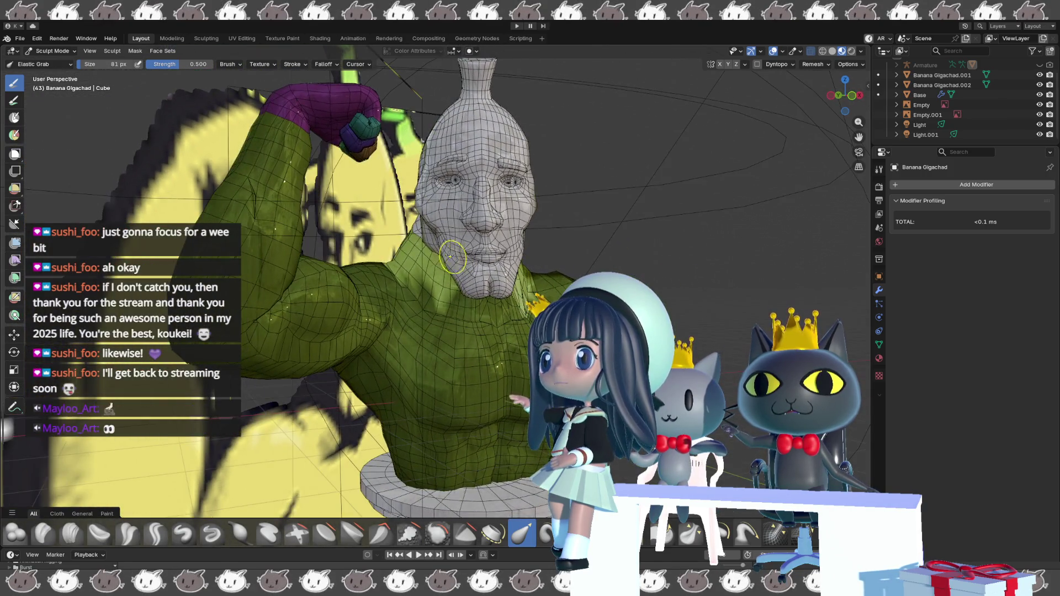
key(bracketleft)
key(bracketleft)
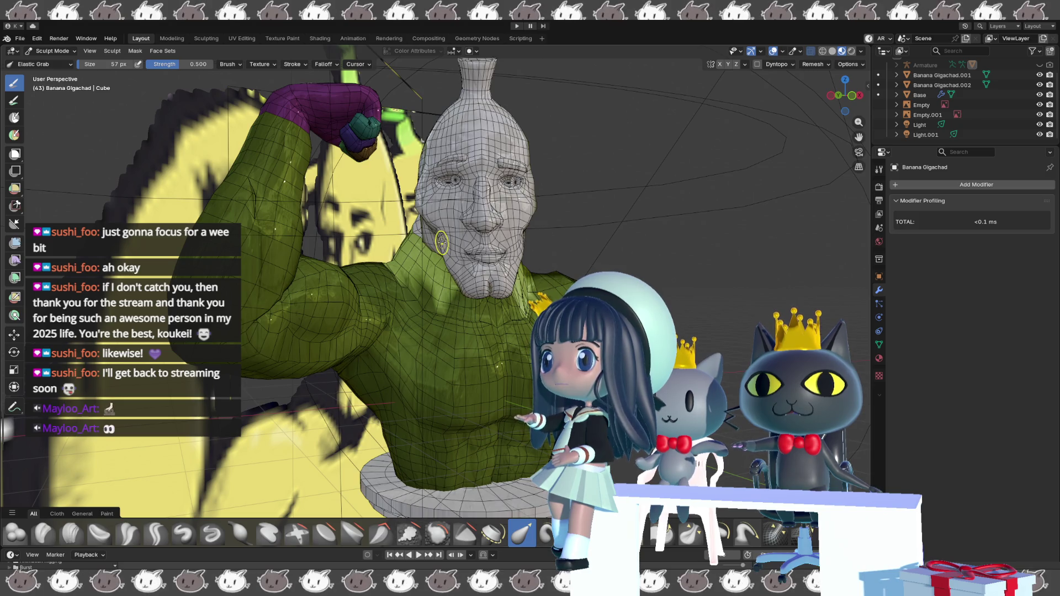
- Try the Pinch/Magnify brush at 40 px, then return to Elastic Grab at 36 px
mouse_move(431, 237)
middle_down()
mouse_move(355, 248)
mouse_move(376, 265)
mouse_move(505, 264)
middle_up()
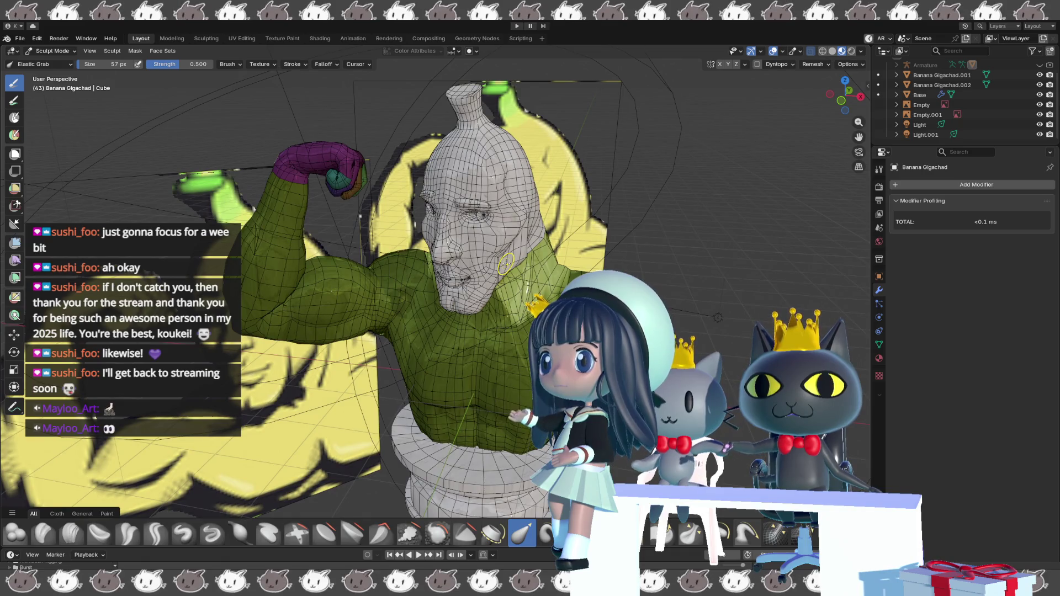
key(p)
key(bracketleft)
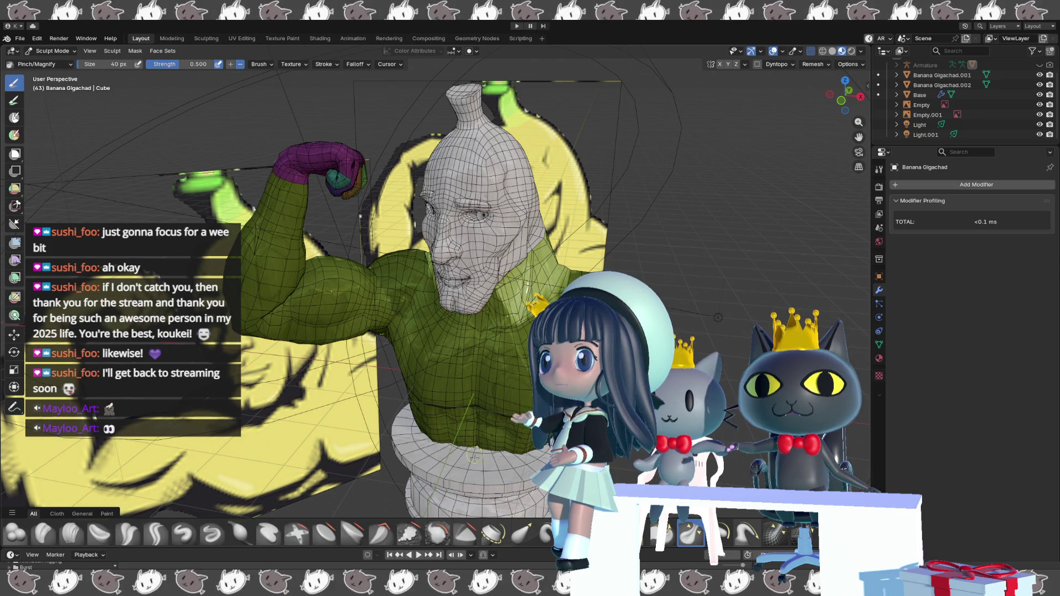
click(518, 532)
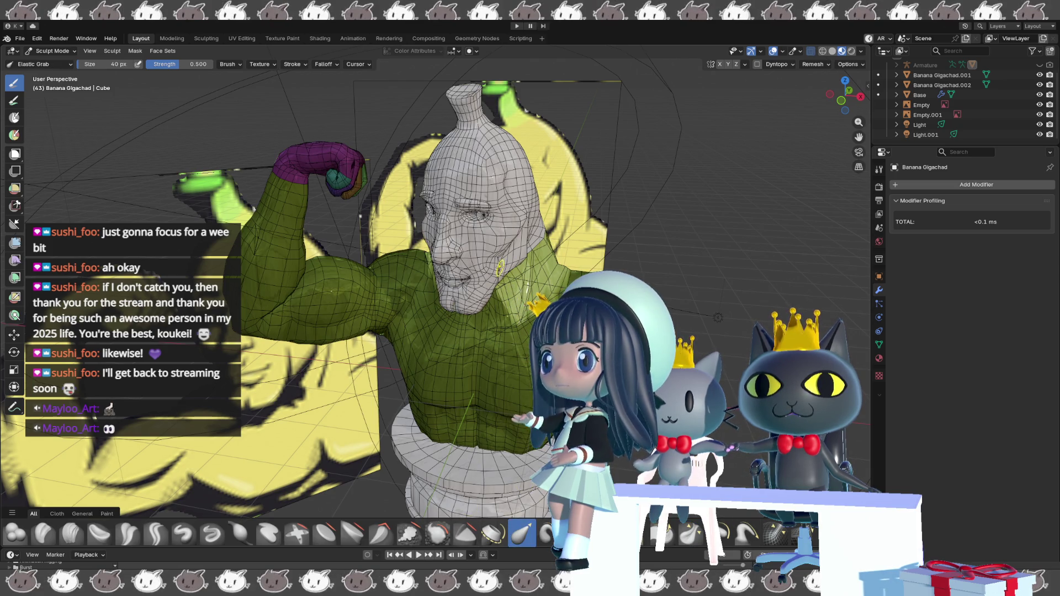
key(bracketleft)
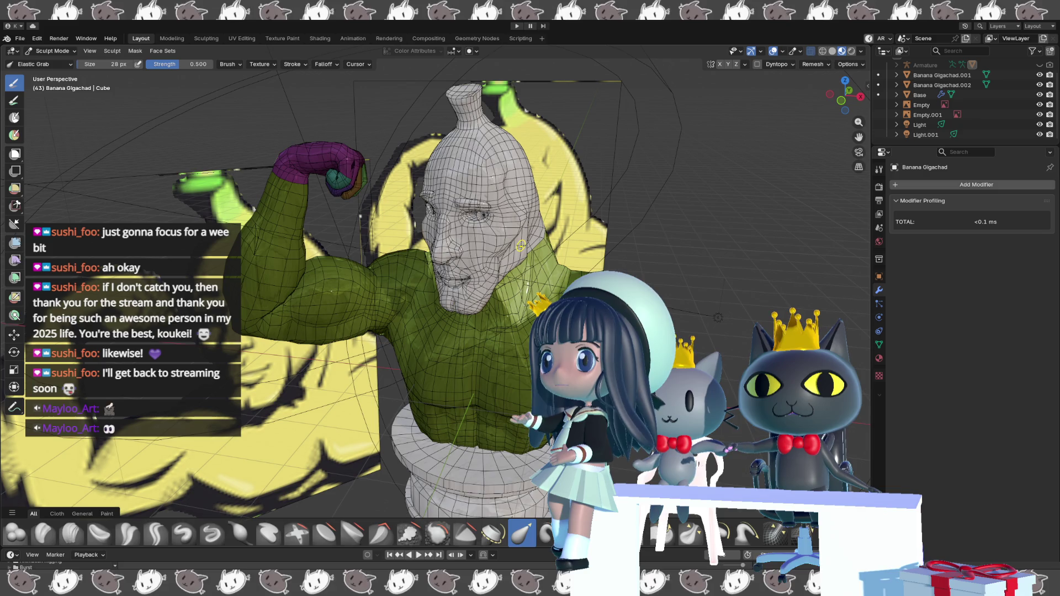
- Orbit to a side view and zoom in close on the neck and face
mouse_move(520, 246)
middle_down()
mouse_move(475, 276)
mouse_move(505, 265)
mouse_move(458, 241)
mouse_move(484, 284)
mouse_move(543, 259)
mouse_move(506, 253)
mouse_move(374, 280)
mouse_move(456, 267)
middle_up()
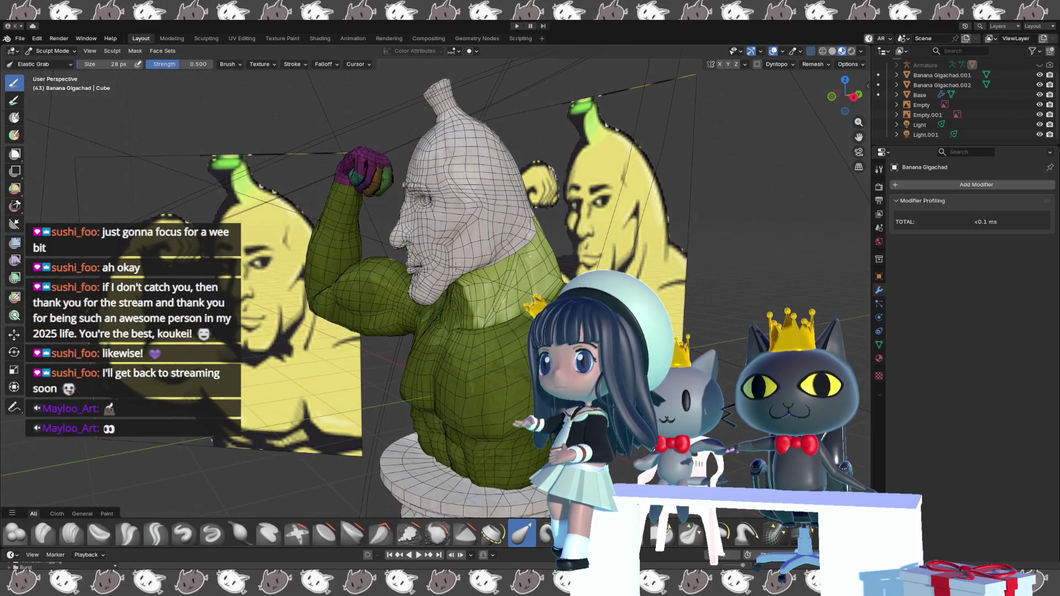
mouse_move(496, 238)
middle_down()
mouse_move(419, 238)
mouse_move(496, 243)
middle_up()
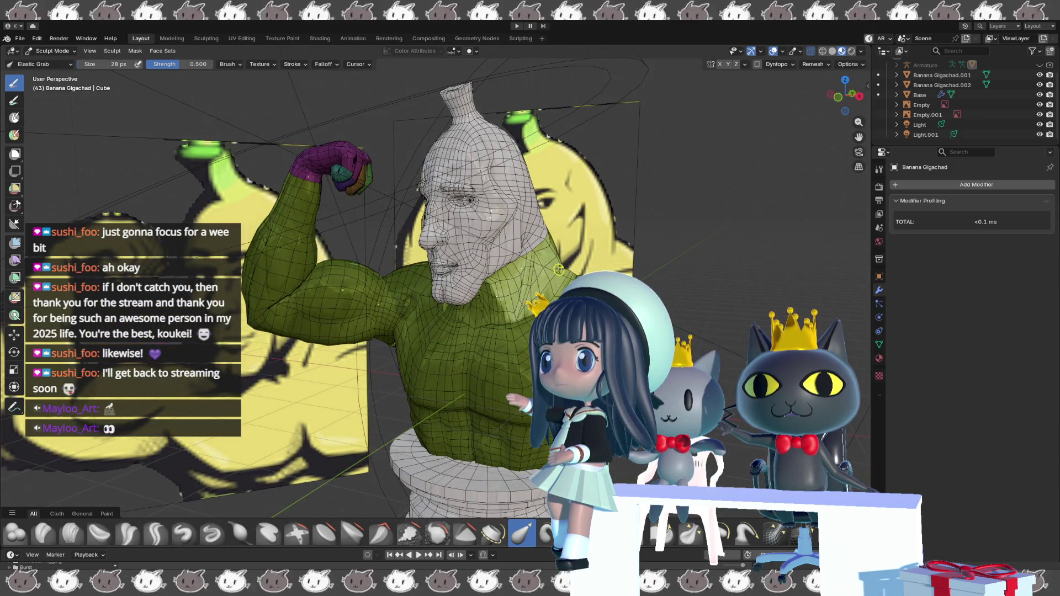
middle_drag(559, 269, 530, 268)
scroll(511, 267, up, 5)
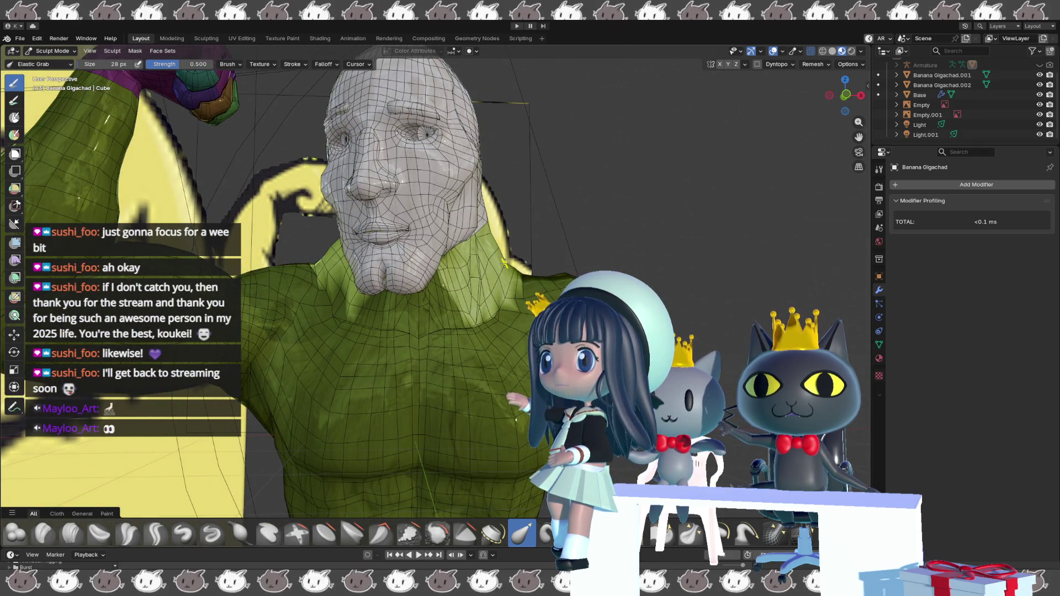
mouse_move(508, 259)
middle_down()
mouse_move(407, 299)
mouse_move(527, 341)
middle_up()
- Hide the viewport overlays and orbit the plain statue from side view back toward frontal
key(shift+alt+z)
mouse_move(409, 346)
middle_down()
mouse_move(356, 359)
mouse_move(399, 361)
mouse_move(375, 363)
middle_up()
mouse_move(445, 358)
middle_down()
mouse_move(422, 369)
mouse_move(444, 372)
mouse_move(436, 376)
mouse_move(334, 378)
mouse_move(447, 353)
mouse_move(480, 300)
middle_up()
scroll(447, 353, up, 3)
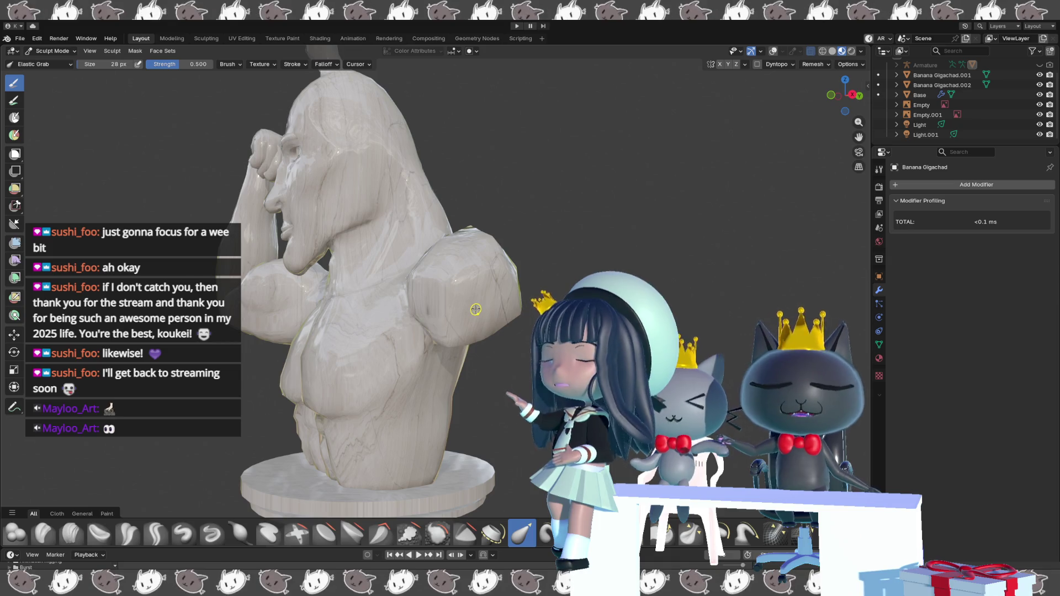
- Return to Edit Mode with the viewport overlays shown again
key(Tab)
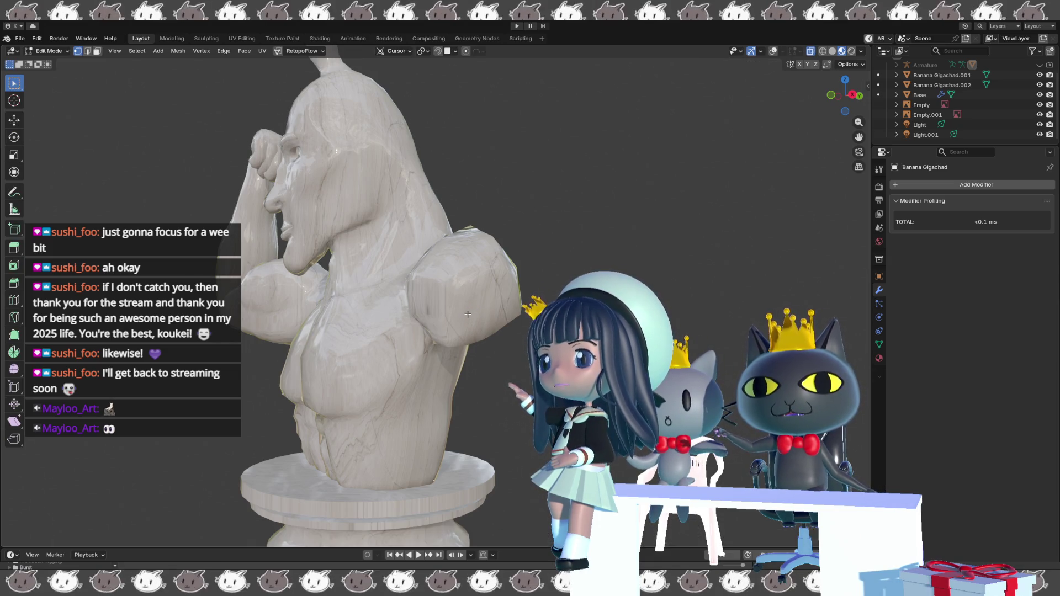
key(shift+alt+z)
mouse_move(468, 314)
middle_down()
mouse_move(494, 321)
mouse_move(475, 282)
middle_up()
- In face select mode, pick a shortest path of faces from the shoulder across the flexed arm
key(3)
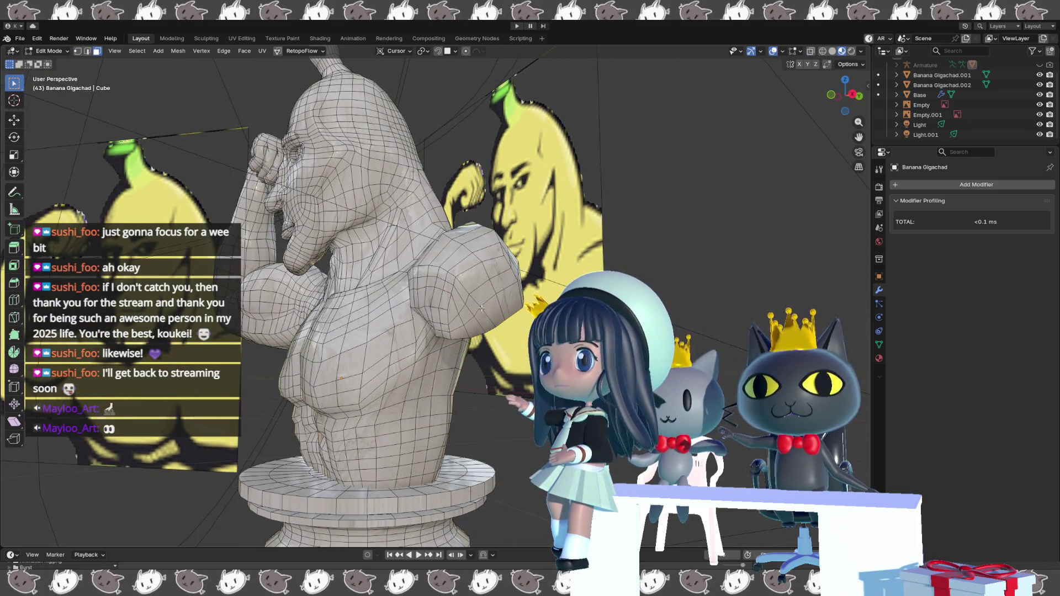
ctrl+click(458, 331)
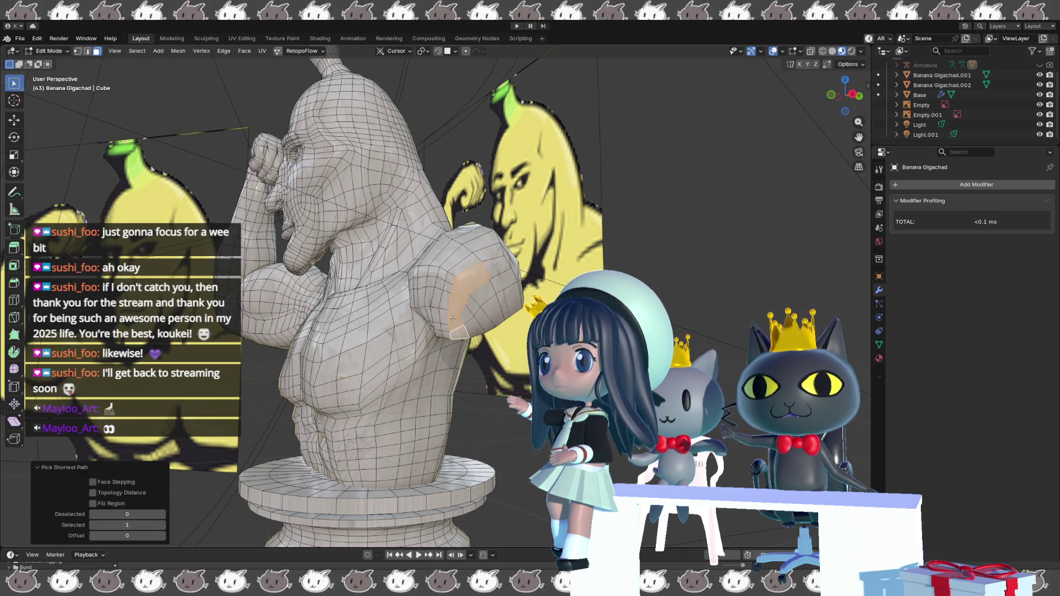
ctrl+click(490, 275)
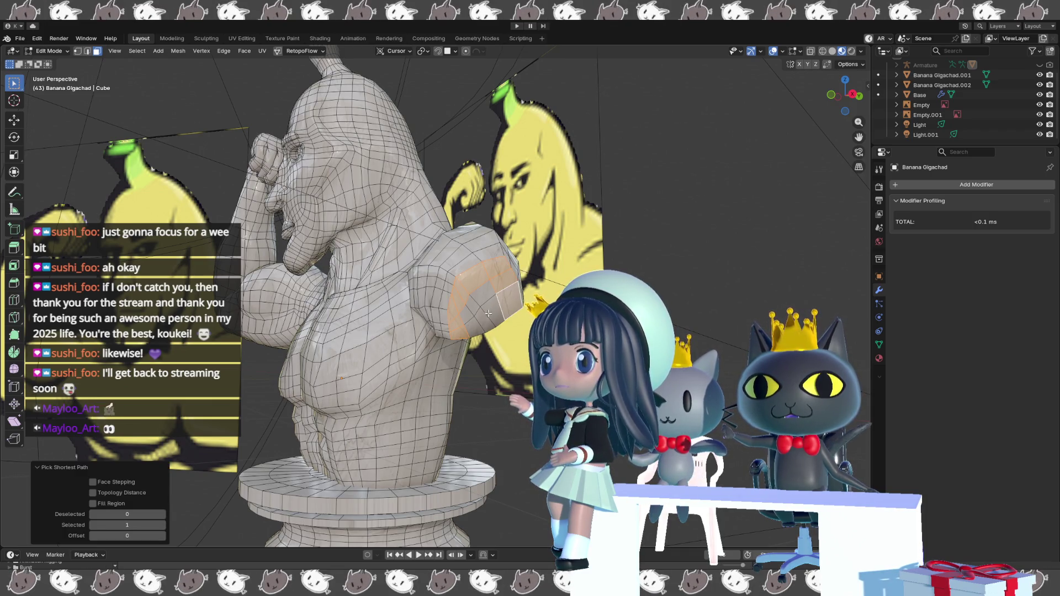
ctrl+click(468, 315)
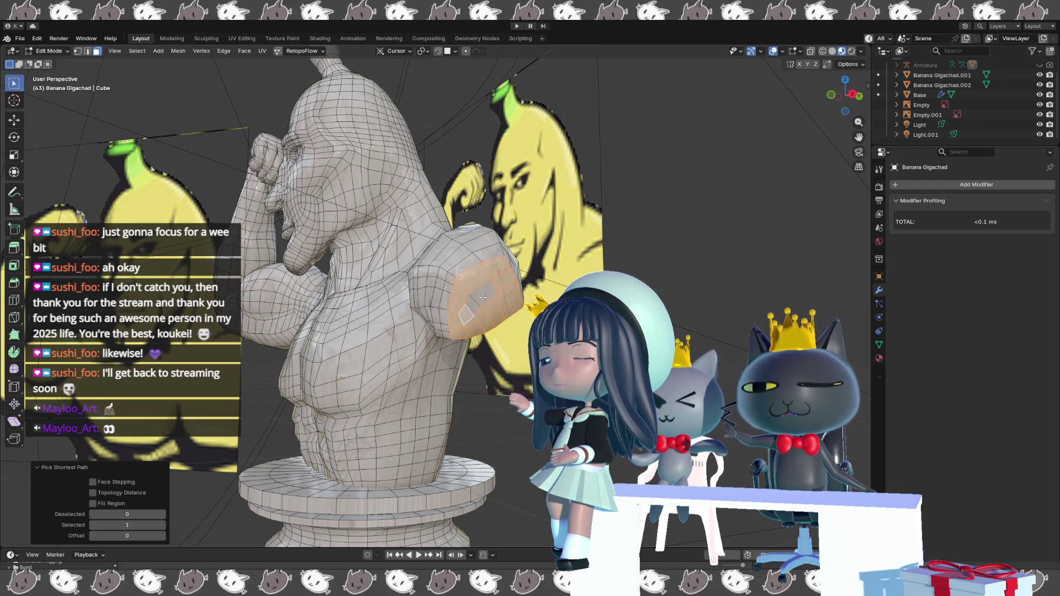
middle_drag(483, 298, 385, 357)
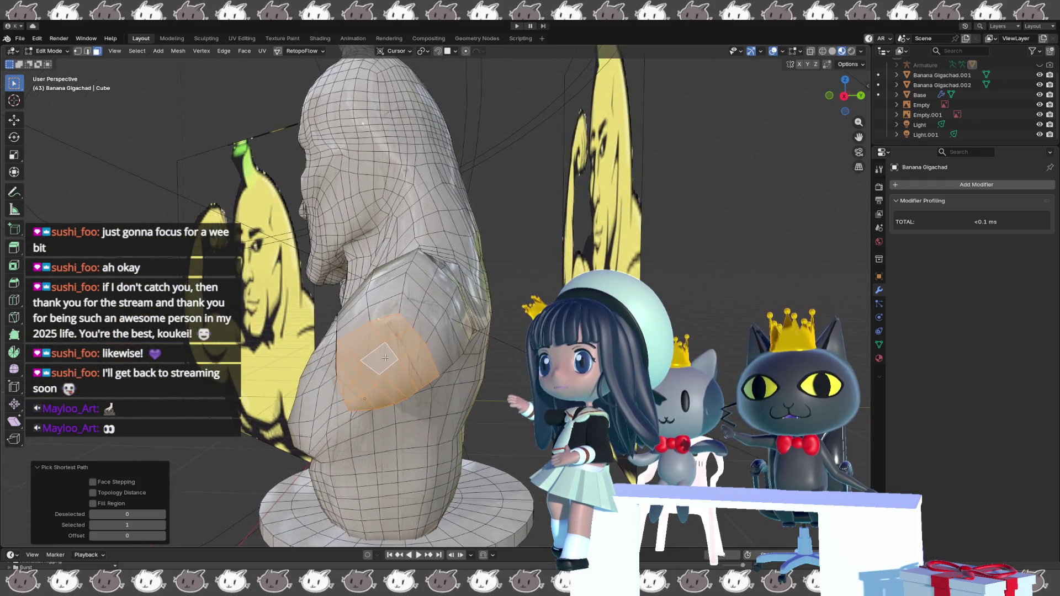
scroll(385, 357, up, 3)
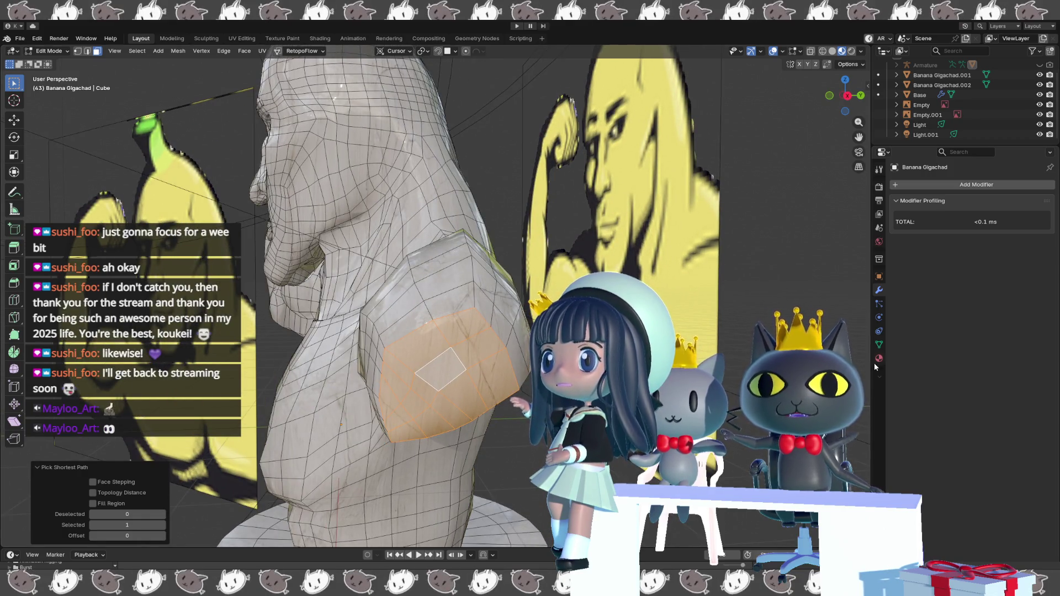
- Copy the existing quartzite material from the Material tab's specials menu
click(878, 359)
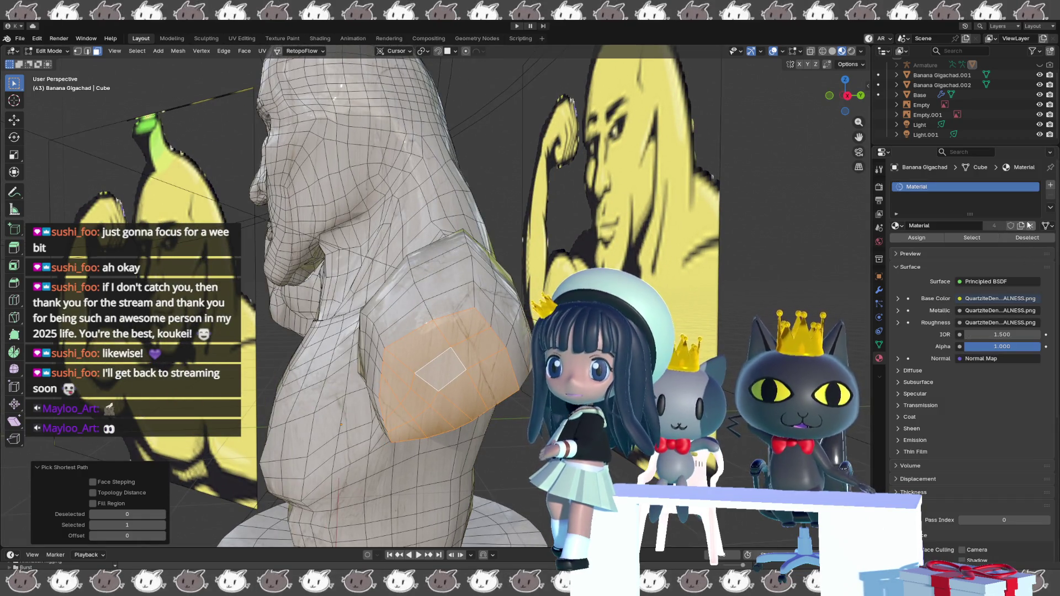
click(1050, 209)
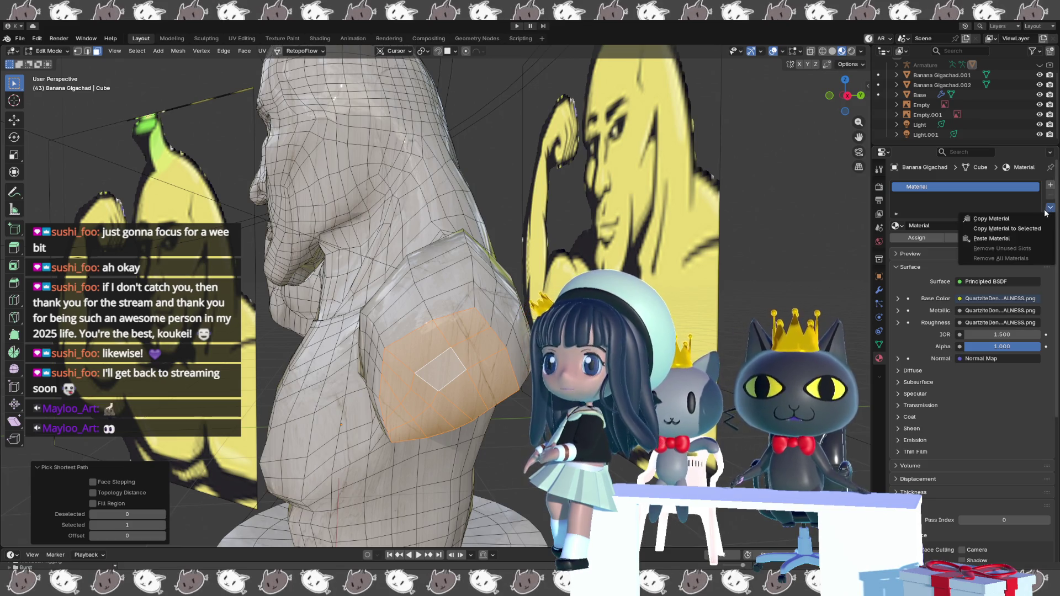
click(1016, 218)
click(1045, 210)
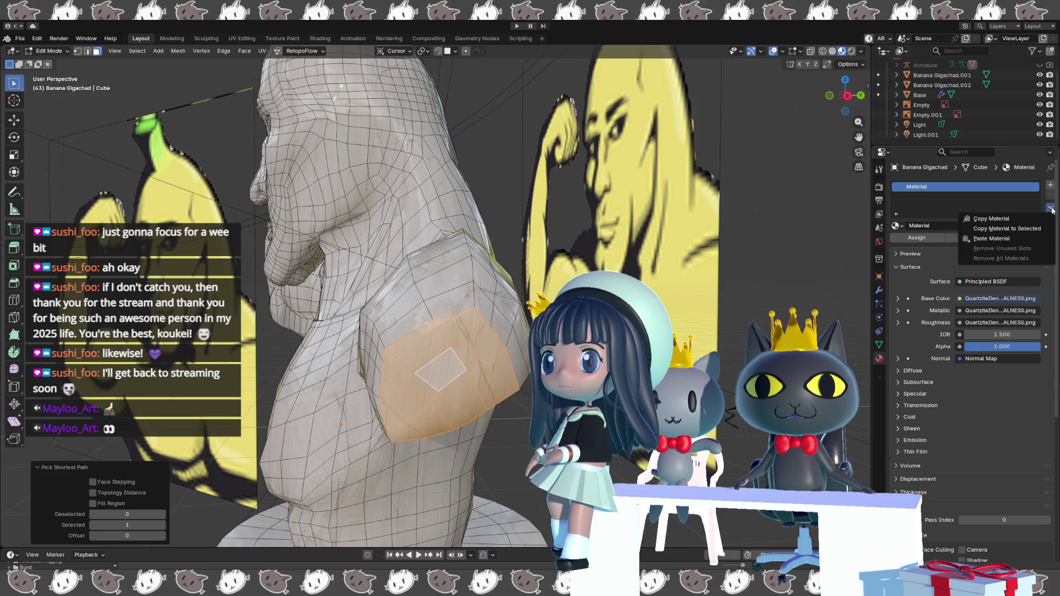
click(1014, 239)
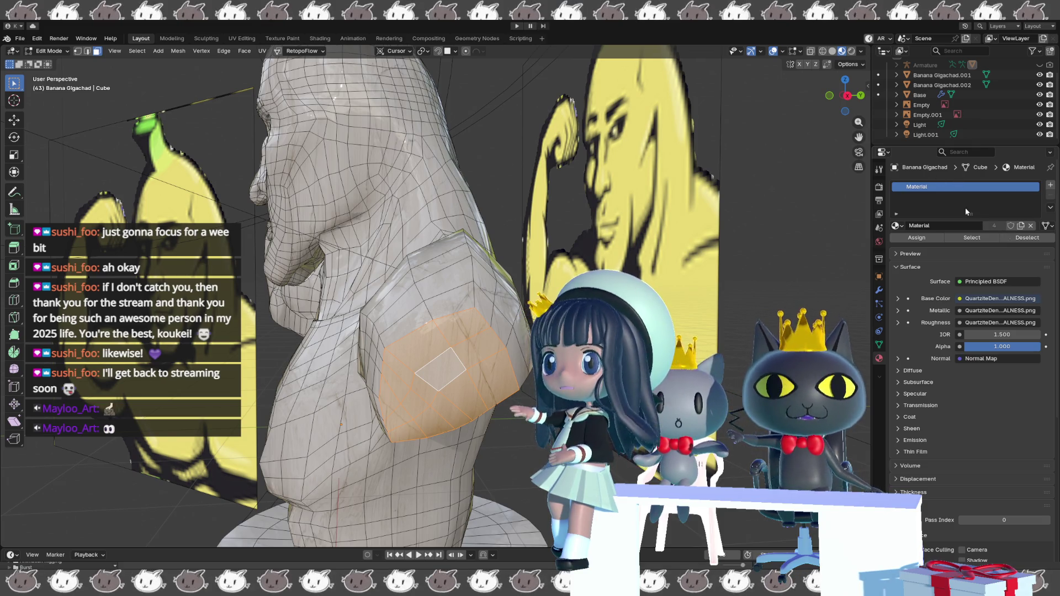
- Add a second slot with new Material.001 and paste the quartzite settings into it
click(1050, 186)
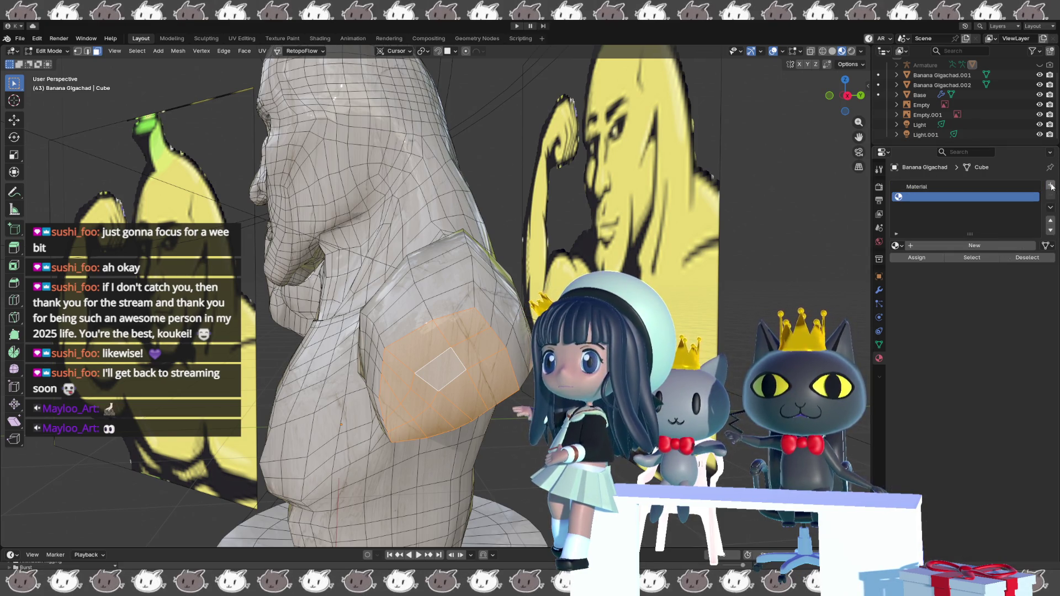
click(937, 245)
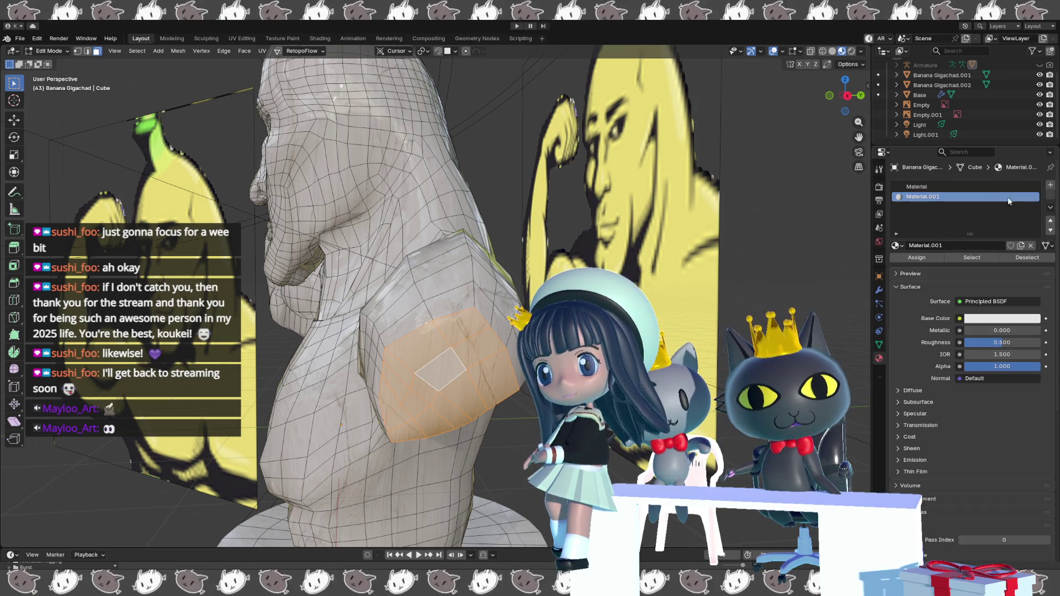
click(1050, 208)
click(1017, 239)
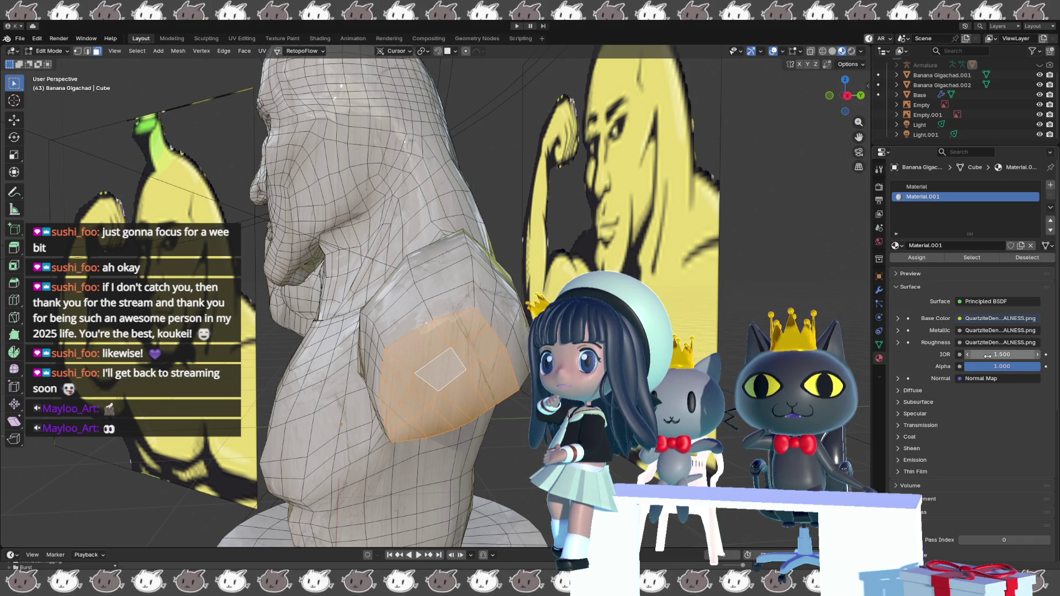
- Lower Material.001's IOR to 1.000, restoring the arm face selection after an accidental clear
drag(1002, 354, 977, 354)
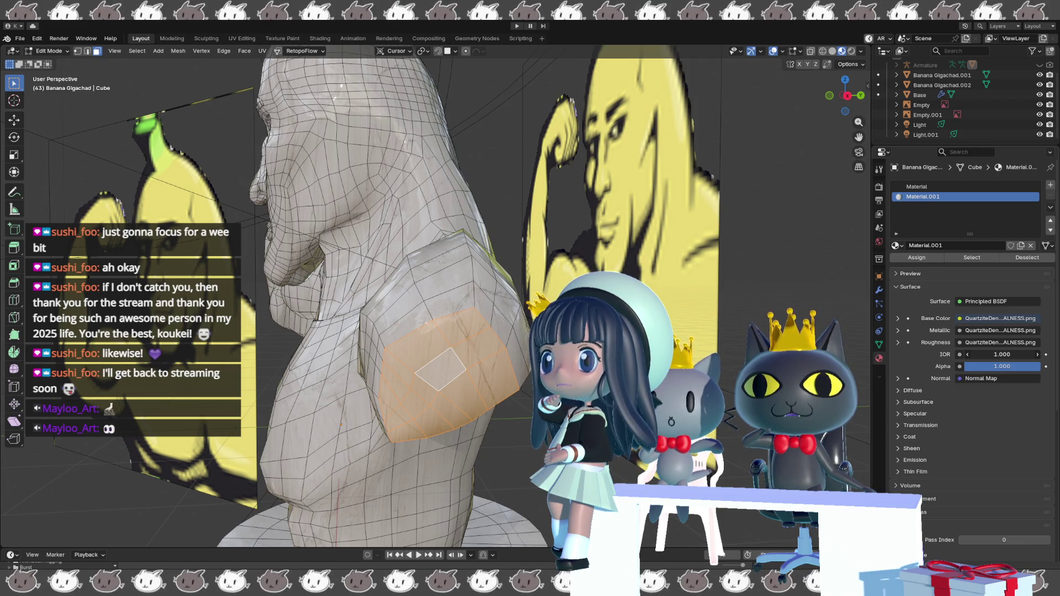
key(KP_4)
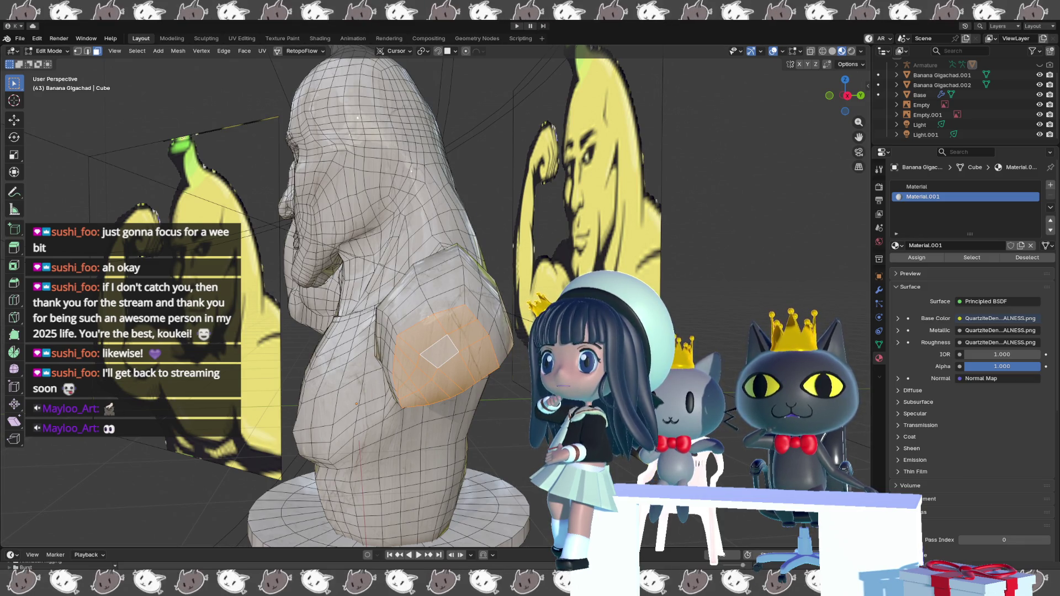
key(alt+a)
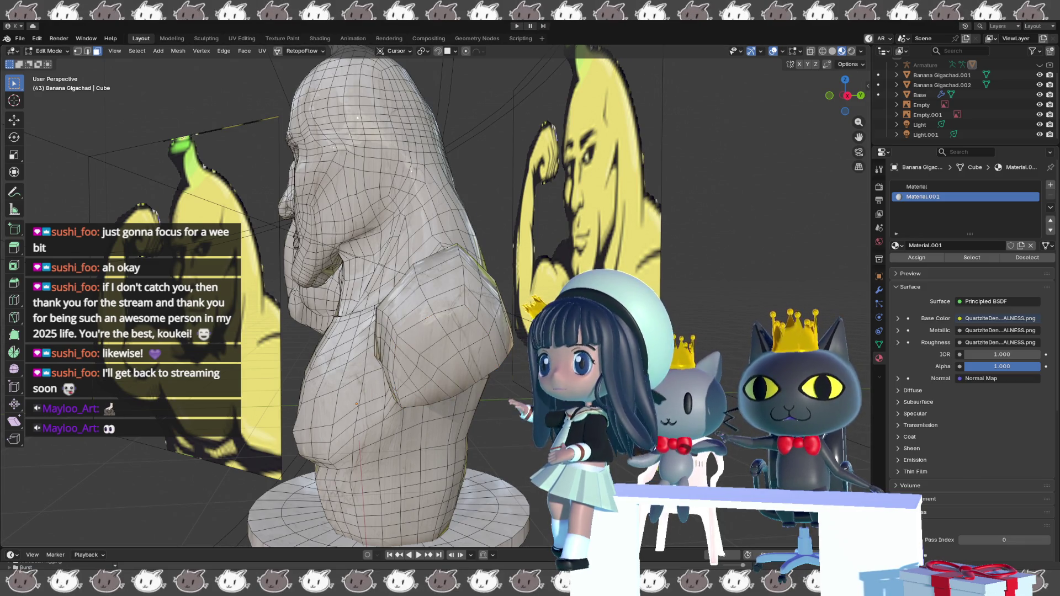
key(ctrl+z)
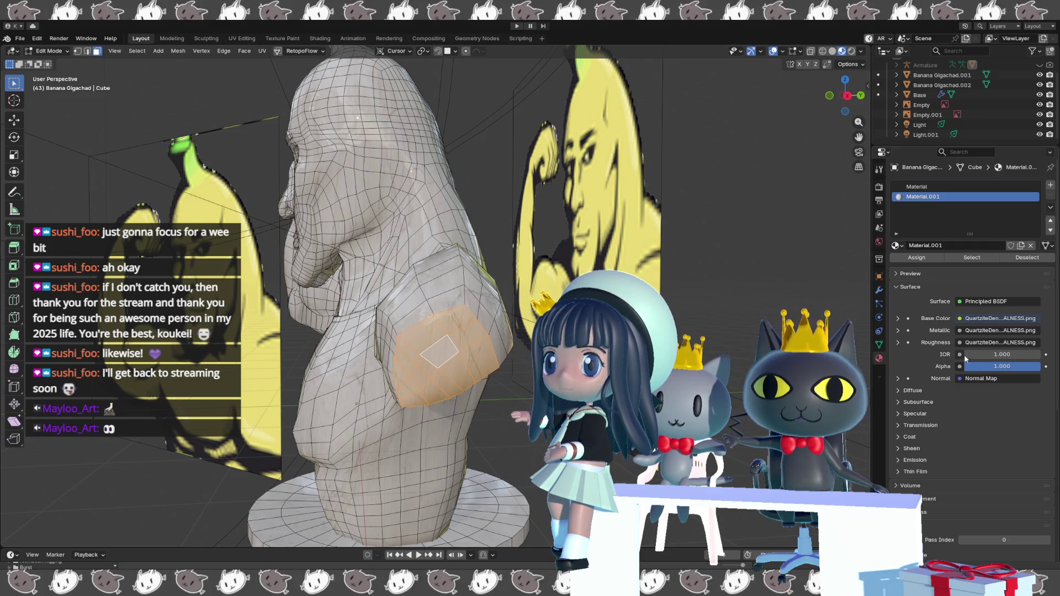
mouse_move(1002, 354)
mouse_down()
mouse_move(1032, 354)
mouse_move(980, 355)
mouse_up()
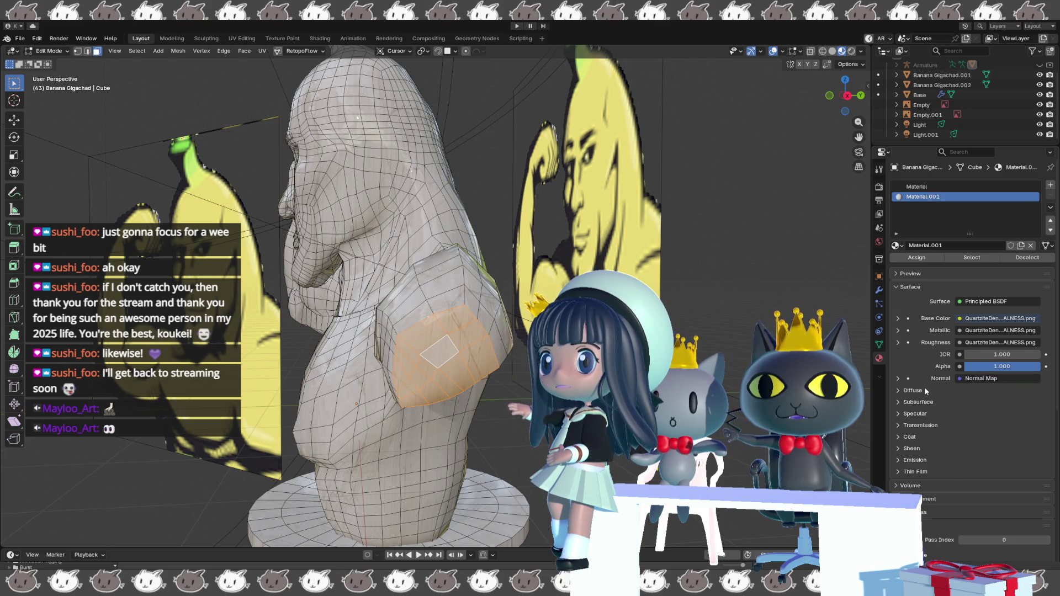
- Set Material.001's Sheen Roughness to 0.000
click(911, 448)
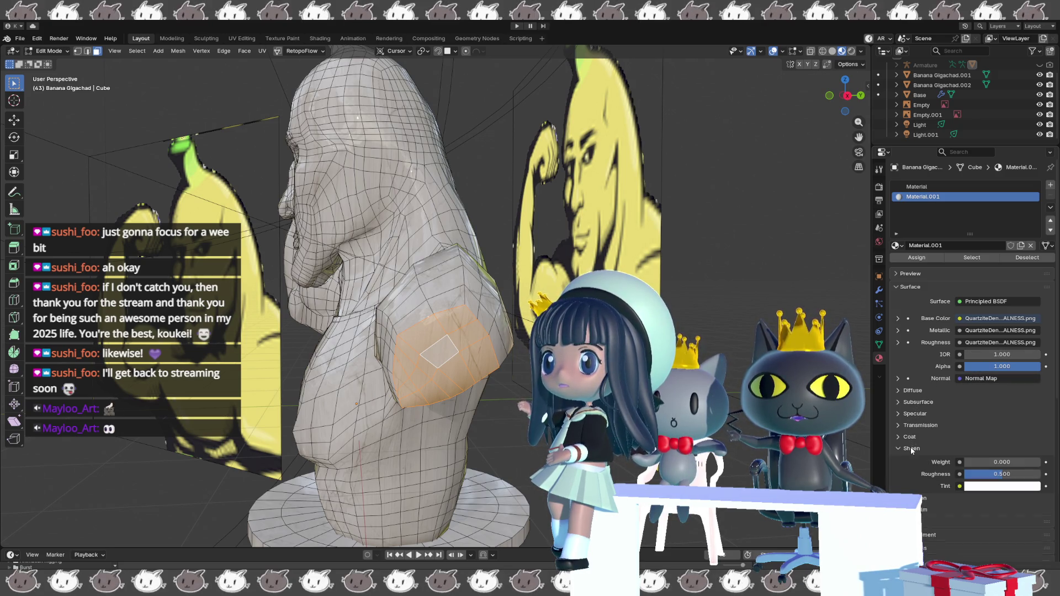
click(997, 473)
text(0)
key(Return)
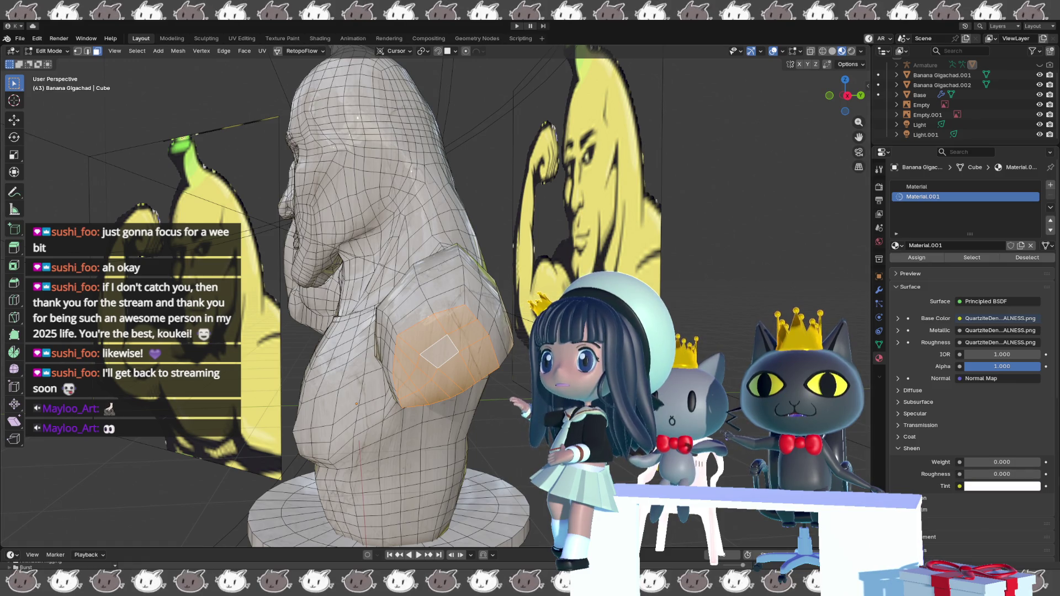
- Hide overlays to preview the shaded bust, keeping IOR at 1.000 while testing sheen roughness
key(shift+alt+z)
mouse_move(453, 331)
middle_down()
mouse_move(497, 334)
mouse_move(488, 345)
middle_up()
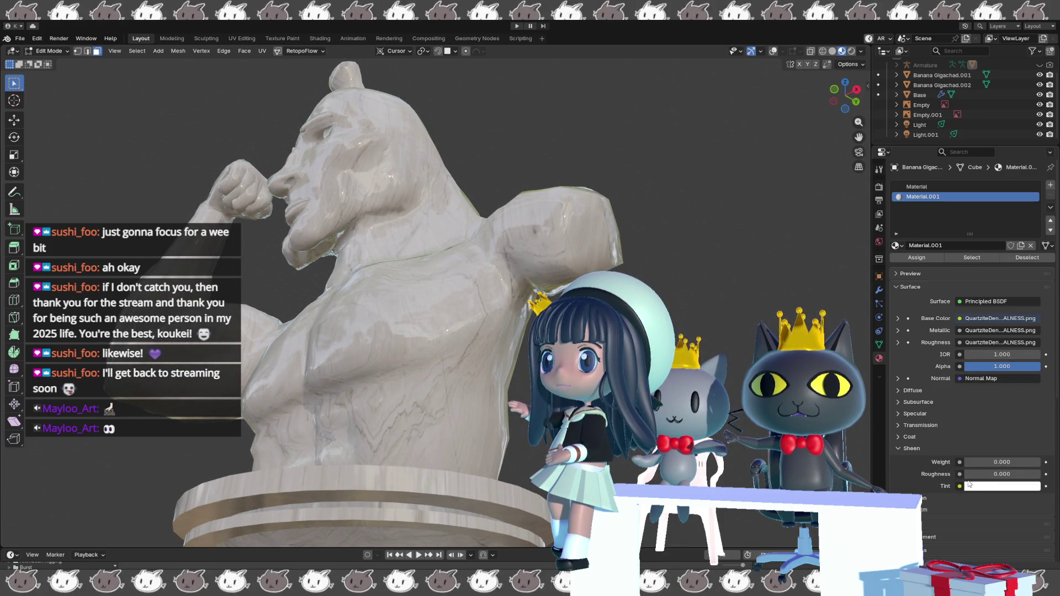
drag(993, 353, 978, 354)
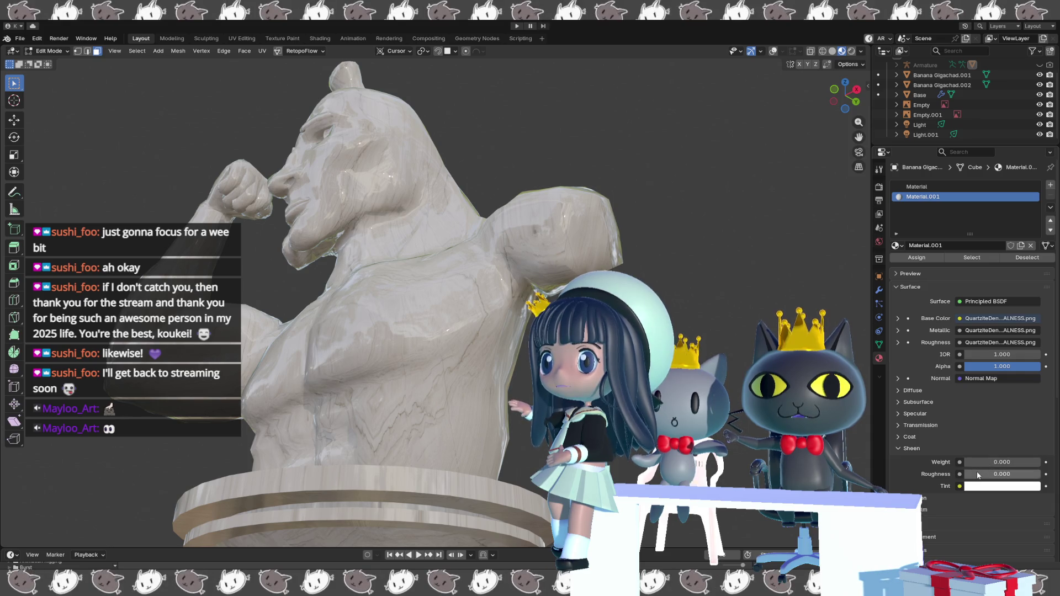
mouse_move(986, 474)
mouse_down()
mouse_move(1021, 473)
mouse_move(959, 479)
mouse_up()
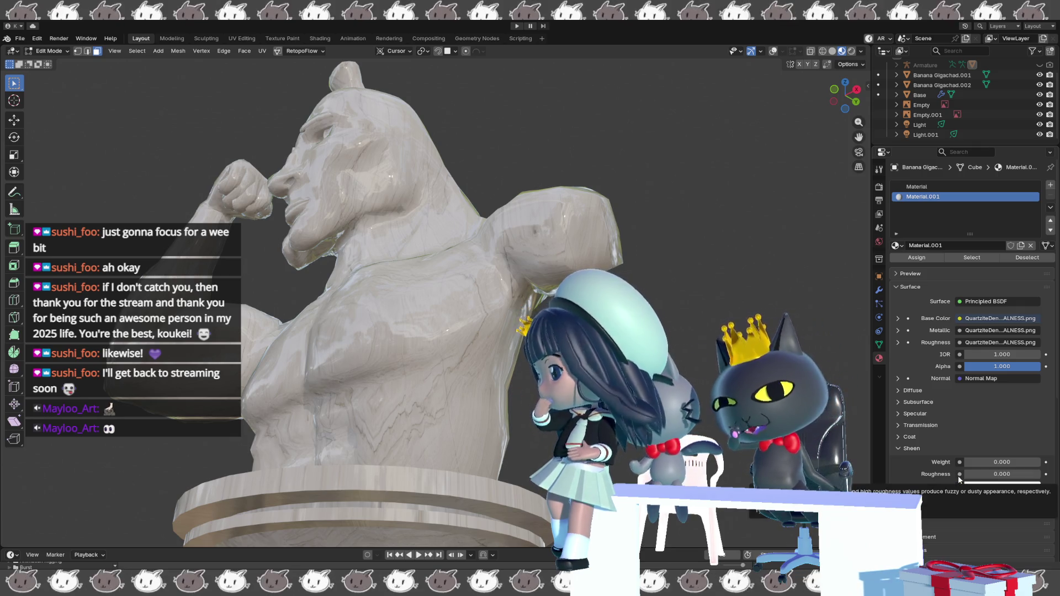
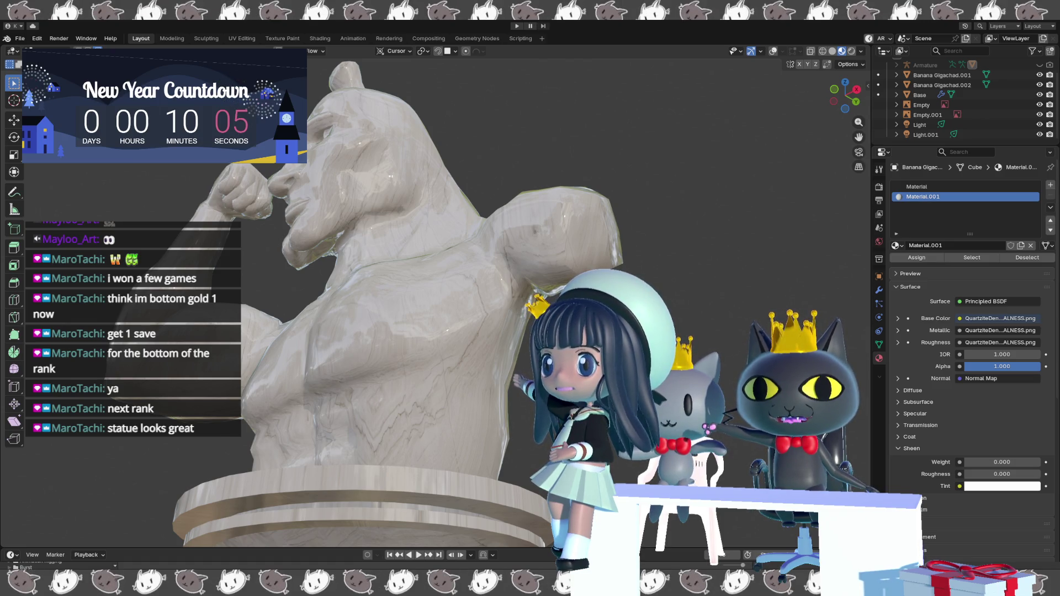
- Orbit around the statue until its face and flexing arm point toward the camera
middle_drag(459, 388, 517, 491)
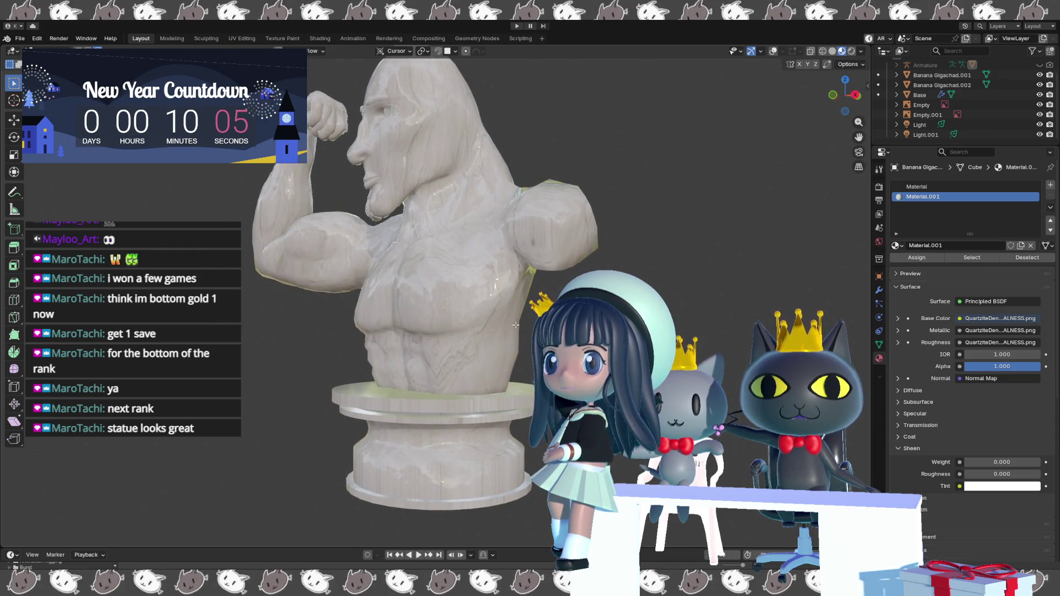
mouse_move(651, 286)
middle_down()
mouse_move(493, 350)
mouse_move(506, 337)
mouse_move(458, 335)
mouse_move(468, 491)
mouse_move(493, 496)
middle_up()
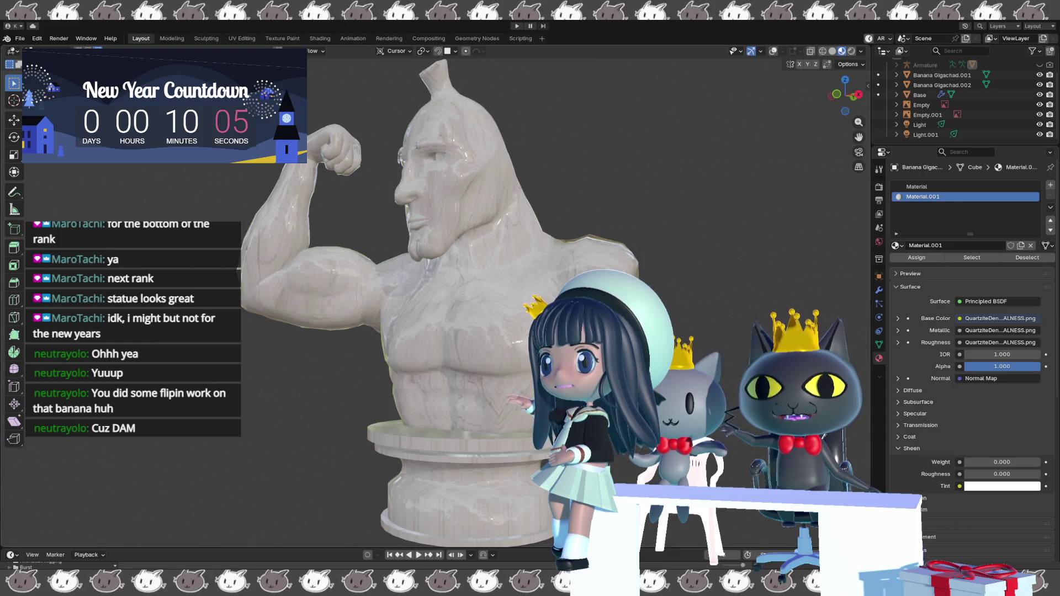
- Switch the viewport to Rendered shading and orbit from the statue's side back to its front
mouse_move(734, 284)
middle_down()
mouse_move(692, 286)
mouse_move(687, 270)
middle_up()
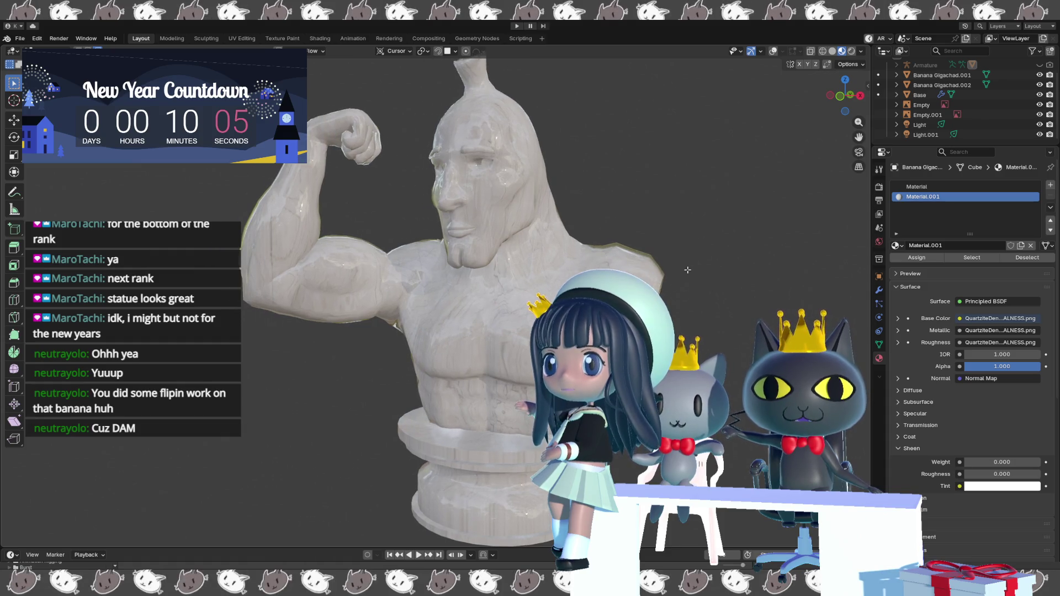
click(850, 52)
mouse_move(701, 204)
middle_down()
mouse_move(482, 217)
mouse_move(275, 207)
middle_up()
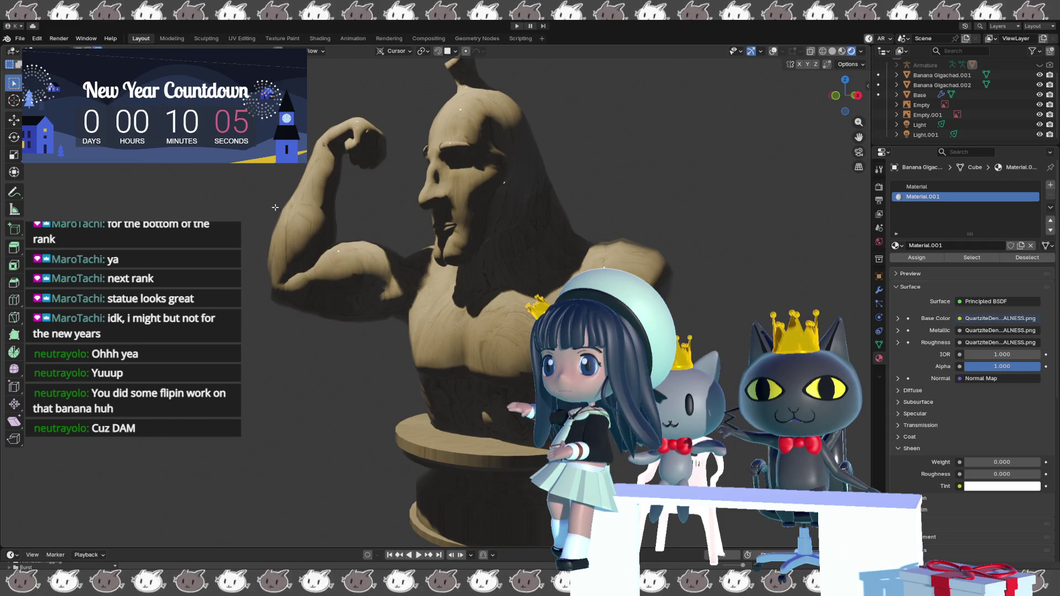
mouse_move(345, 337)
middle_down()
mouse_move(435, 352)
mouse_move(278, 333)
mouse_move(329, 314)
mouse_move(488, 380)
mouse_move(475, 218)
middle_up()
scroll(488, 362, down, 3)
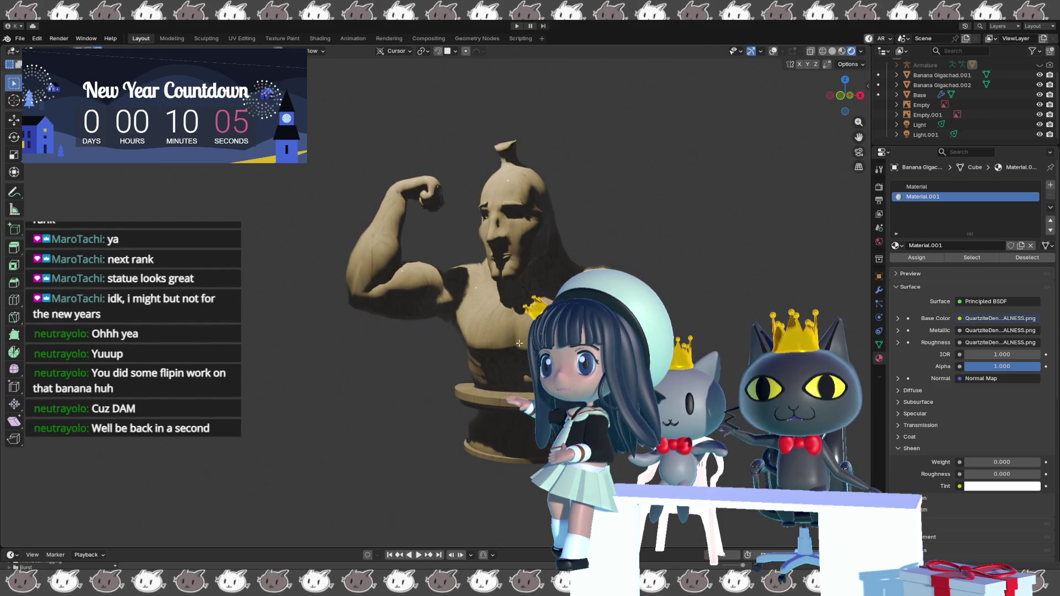
scroll(496, 344, up, 3)
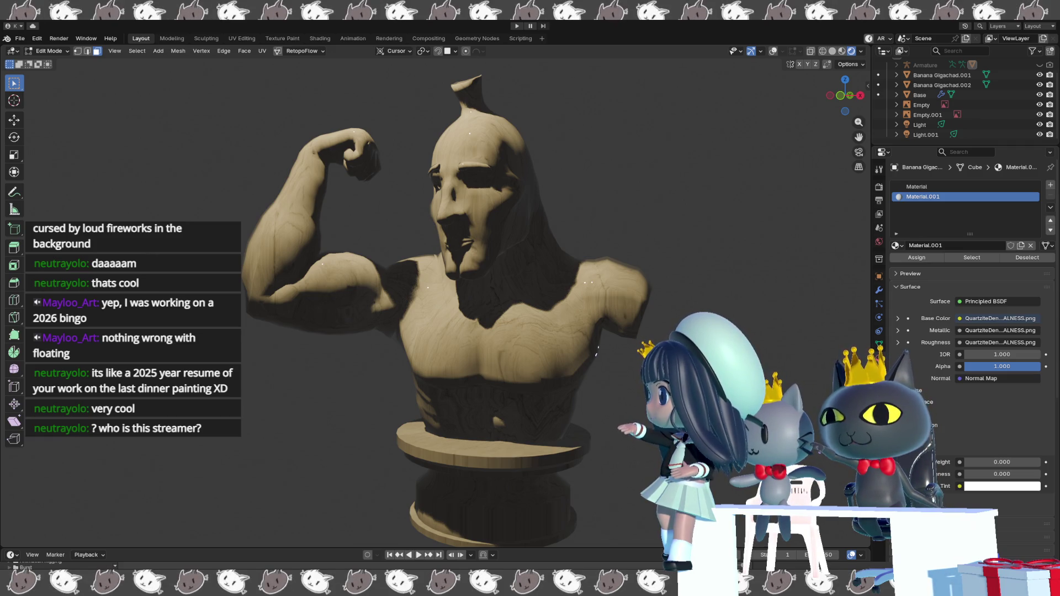
- Orbit the view to face the quartzite-textured bust more directly
mouse_move(497, 392)
middle_down()
mouse_move(521, 396)
mouse_move(557, 370)
mouse_move(533, 350)
middle_up()
- Switch the viewport to Solid shading and put the bust into Sculpt Mode
scroll(509, 329, up, 4)
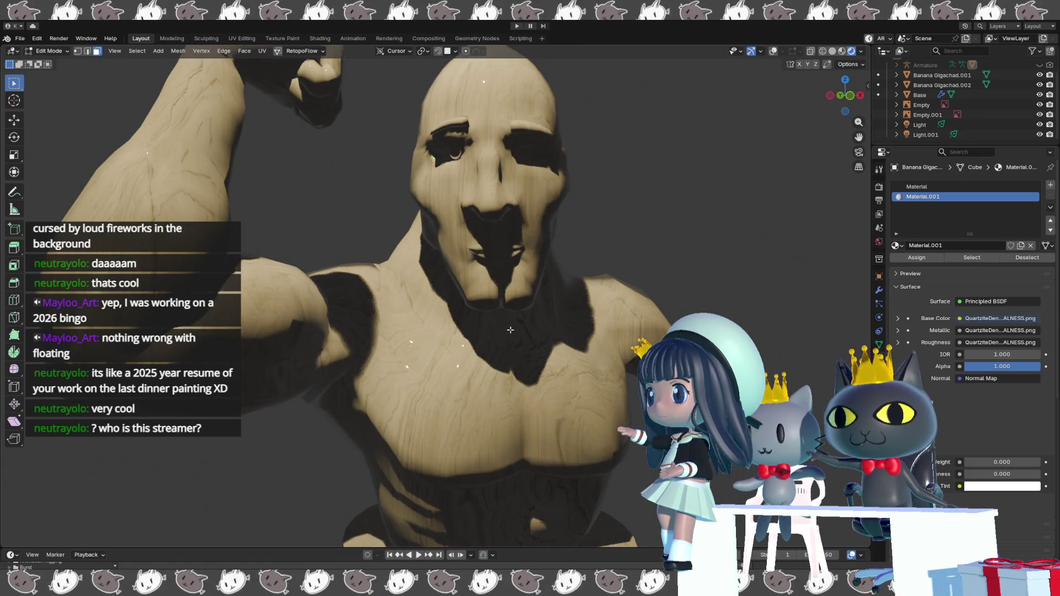
key(z)
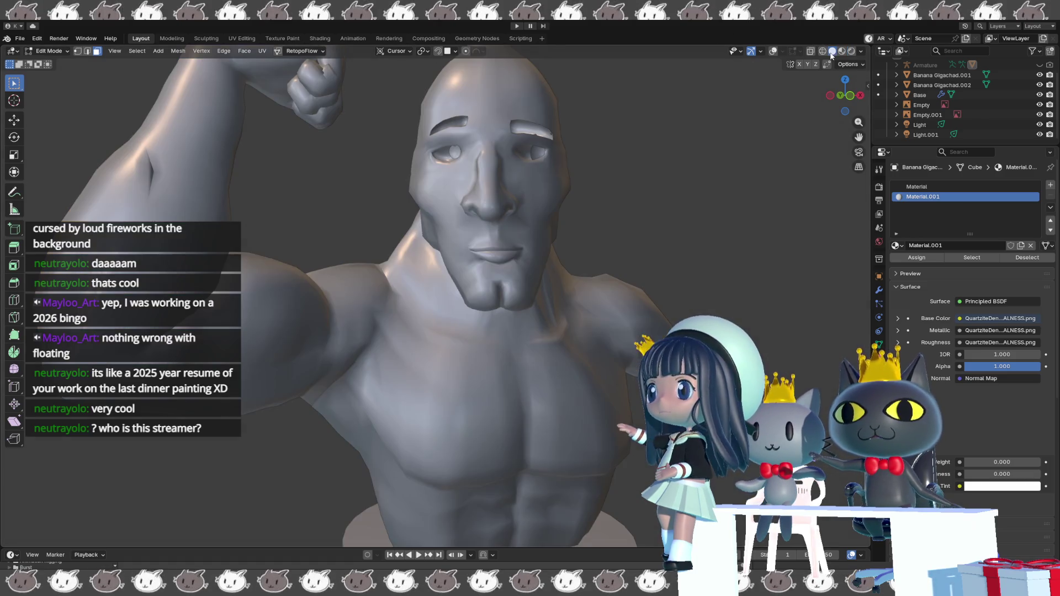
mouse_move(732, 204)
middle_down()
mouse_move(651, 201)
mouse_move(610, 237)
mouse_move(622, 237)
mouse_move(583, 232)
middle_up()
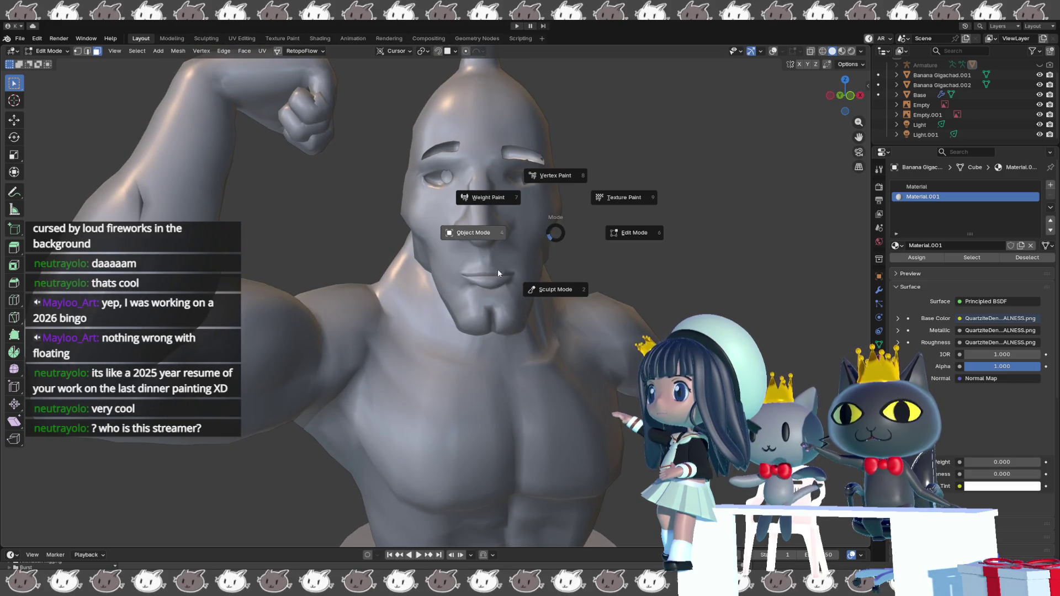
click(546, 291)
- Orbit through profile and three-quarter views of the head and torso, then expand the material's Subsurface settings
mouse_move(545, 291)
middle_down()
mouse_move(412, 278)
mouse_move(274, 232)
mouse_move(313, 289)
mouse_move(338, 275)
mouse_move(336, 286)
mouse_move(327, 267)
mouse_move(370, 290)
mouse_move(244, 282)
middle_up()
mouse_move(388, 305)
middle_down()
mouse_move(406, 302)
mouse_move(390, 295)
mouse_move(342, 359)
middle_up()
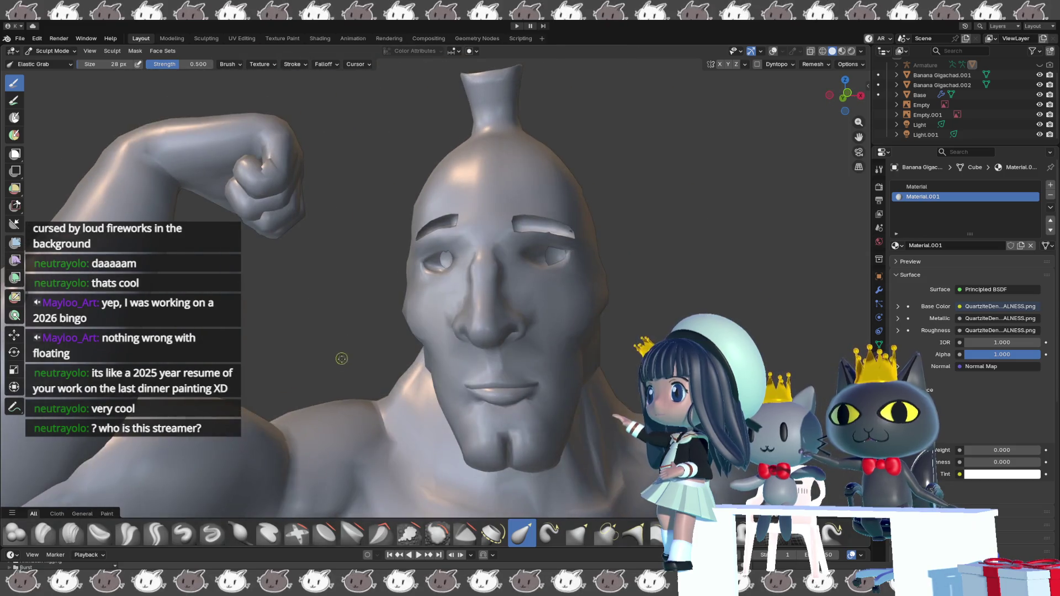
scroll(342, 359, down, 5)
scroll(408, 309, down, 3)
mouse_move(409, 309)
middle_down()
mouse_move(349, 313)
mouse_move(404, 376)
mouse_move(553, 289)
middle_up()
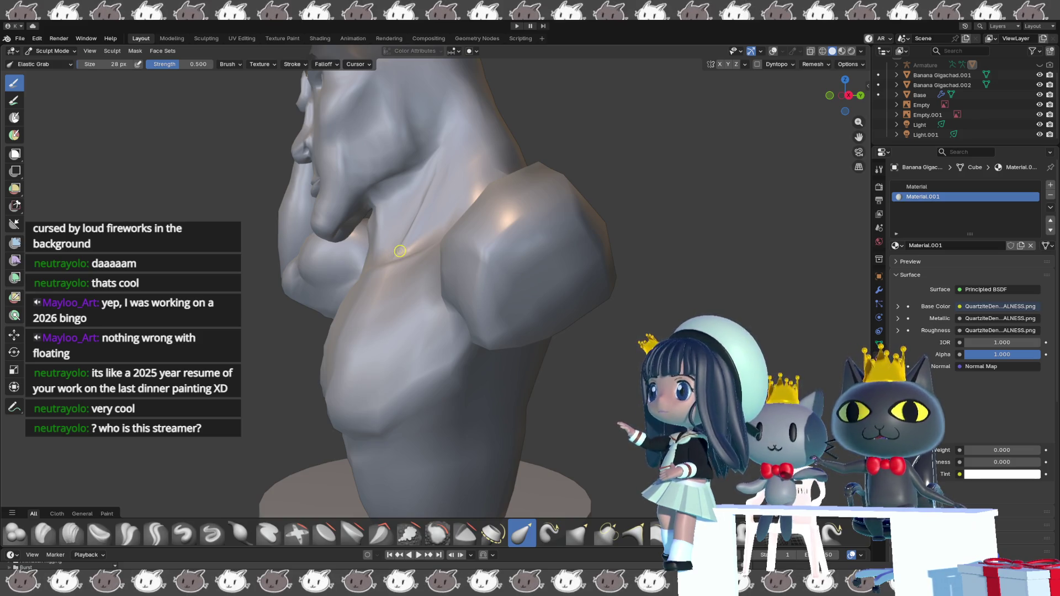
mouse_move(403, 250)
middle_down()
mouse_move(550, 302)
mouse_move(522, 303)
middle_up()
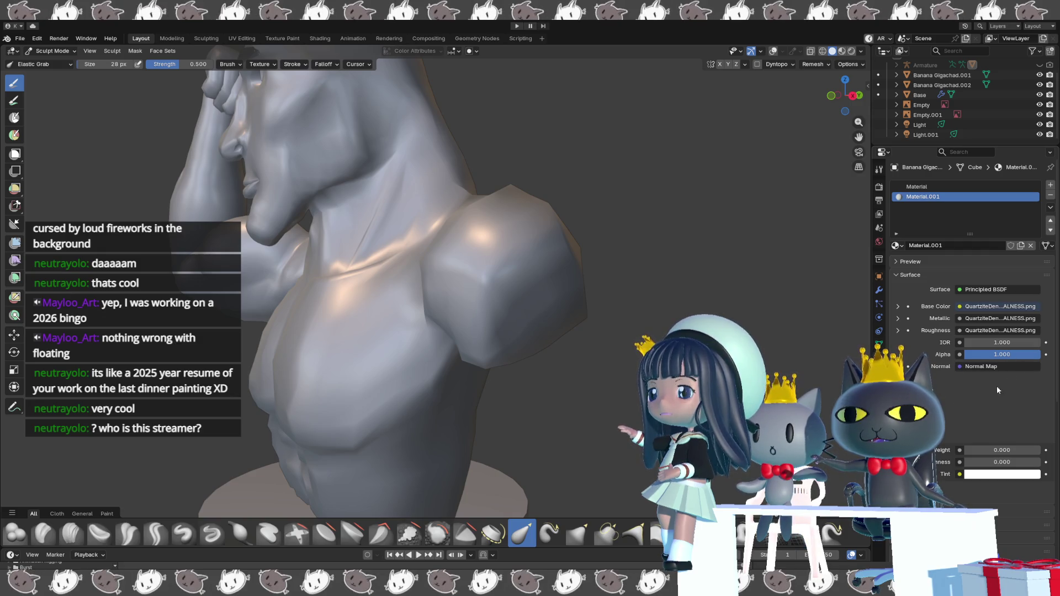
click(967, 406)
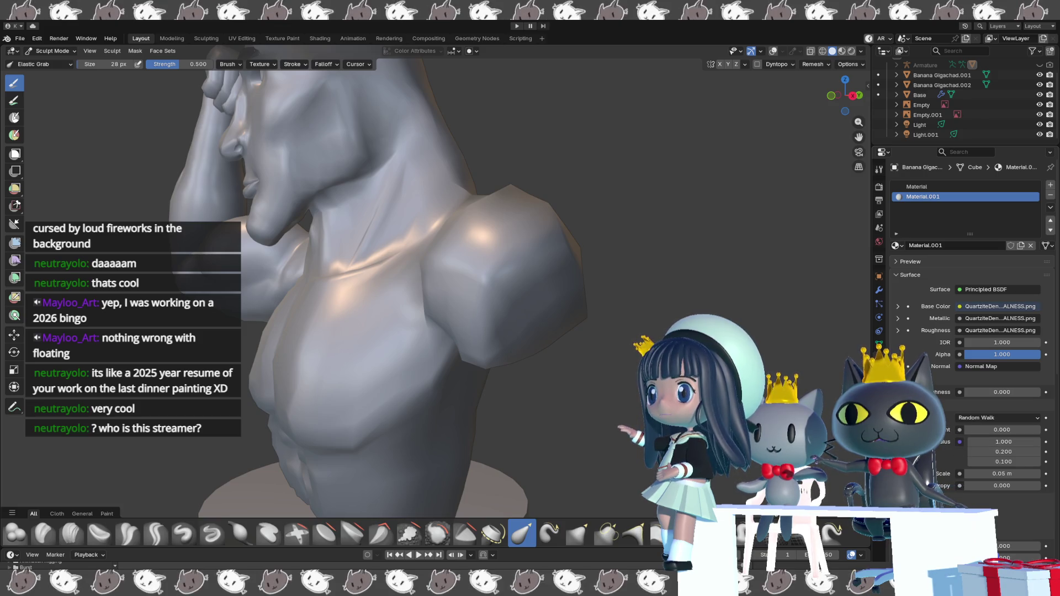
- Collapse Subsurface and raise the material's Sheen roughness to 0.092
click(967, 406)
click(974, 454)
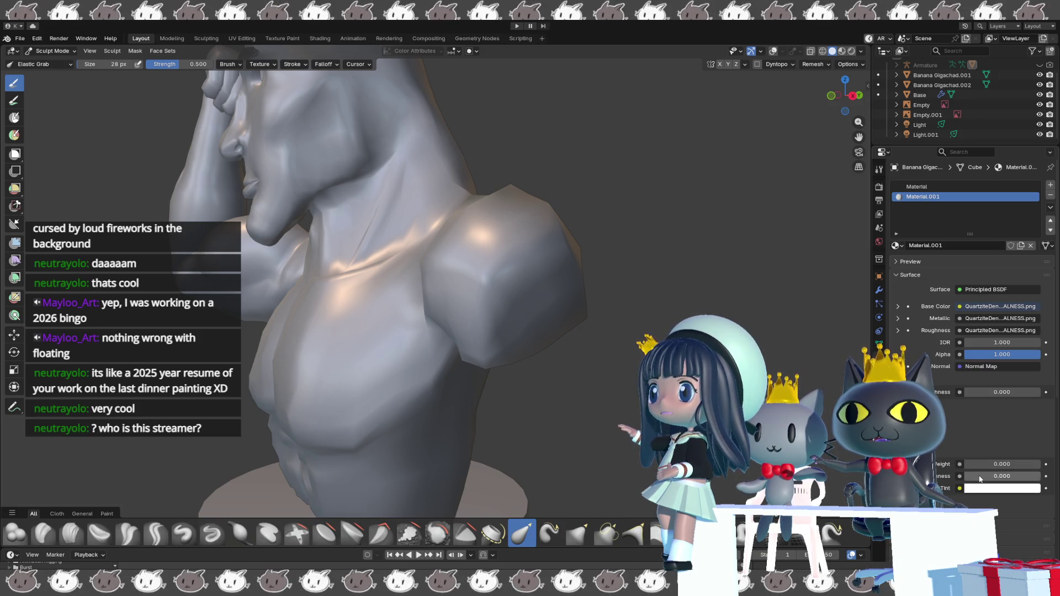
drag(979, 479, 988, 478)
- Preview the bust in Rendered shading, then return to Material Preview and orbit around it
middle_drag(745, 387, 539, 380)
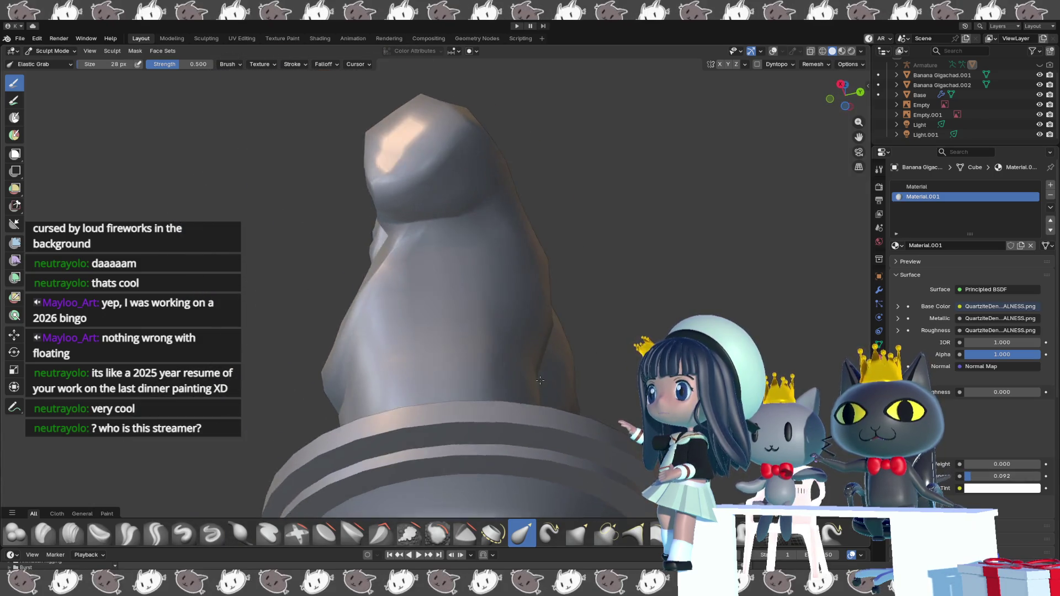
key(z)
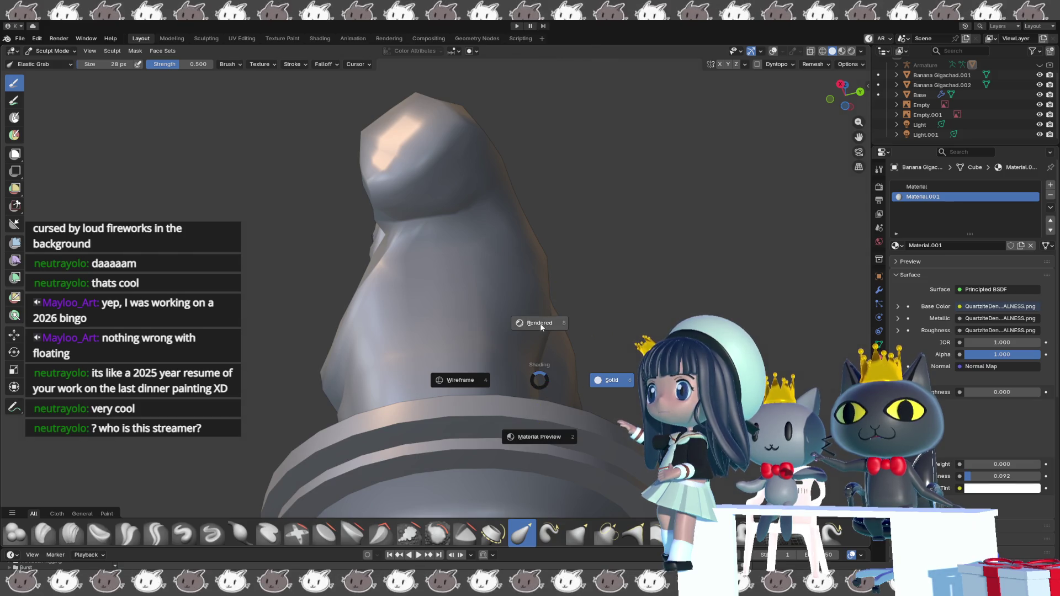
click(531, 322)
click(518, 348)
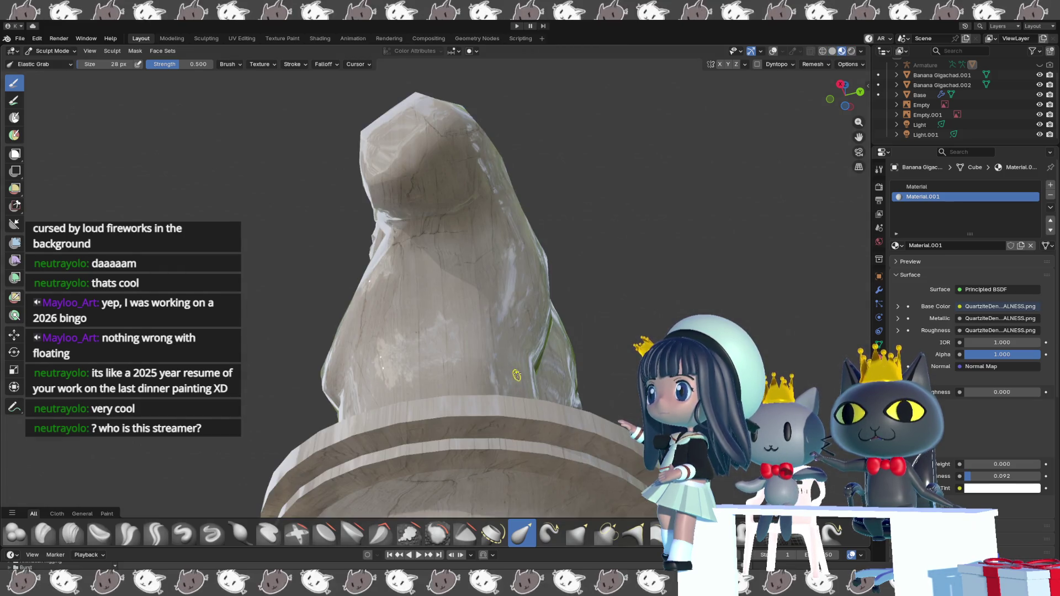
middle_drag(500, 362, 581, 413)
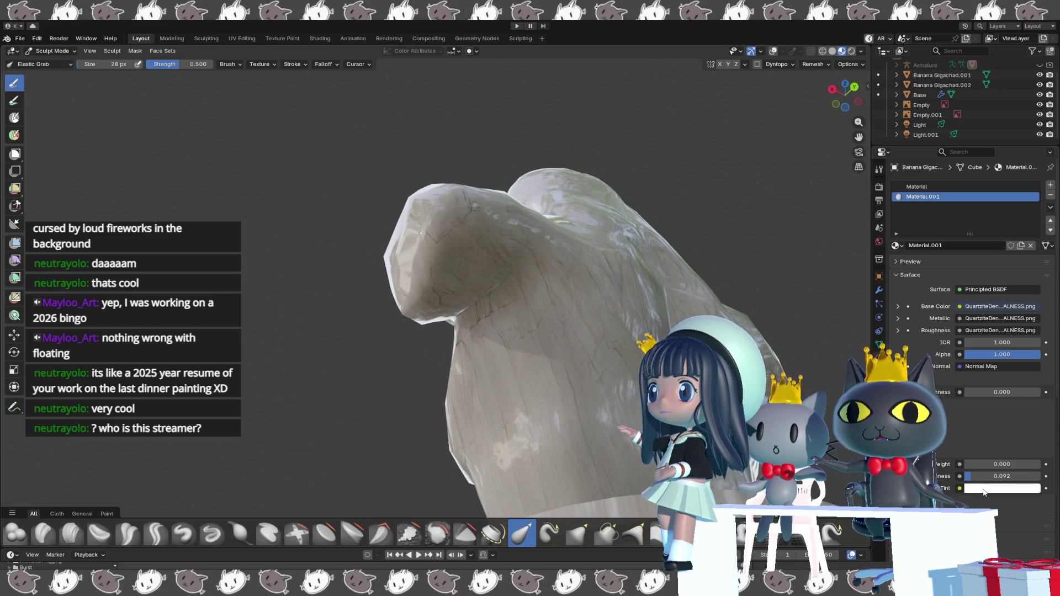
- Try a Sheen roughness of 1.000, then undo the change
click(993, 476)
text(1)
key(Return)
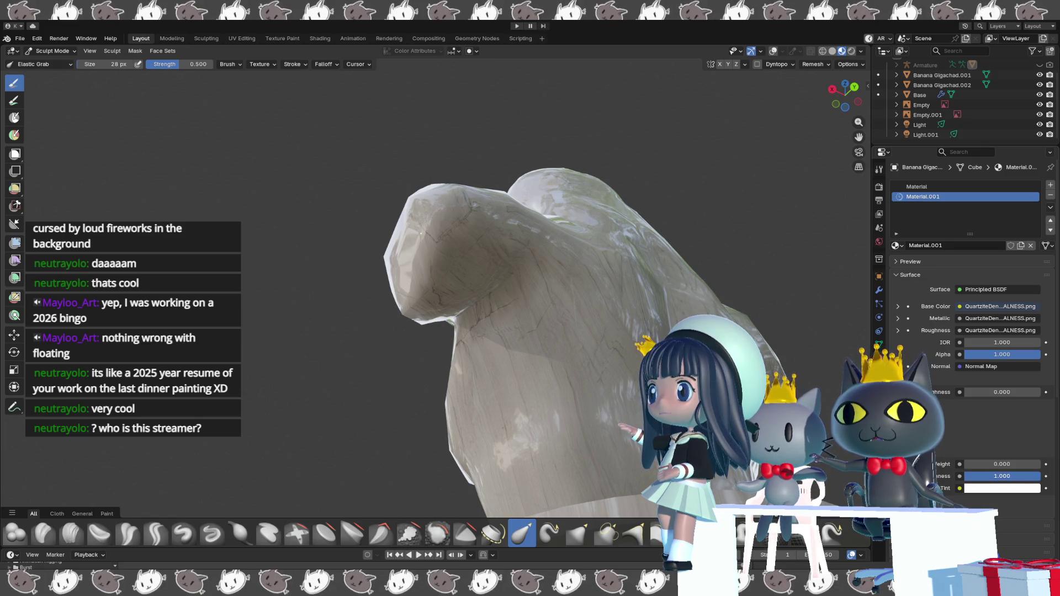
key(ctrl+v)
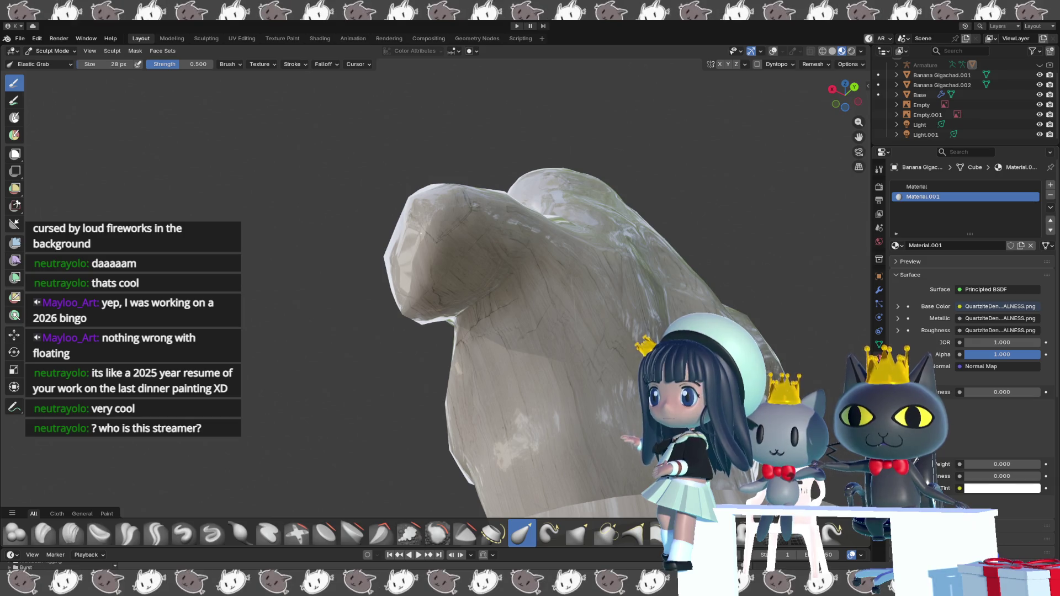
- Lower the Specular IOR level and leave the IOR at 1.000
click(916, 417)
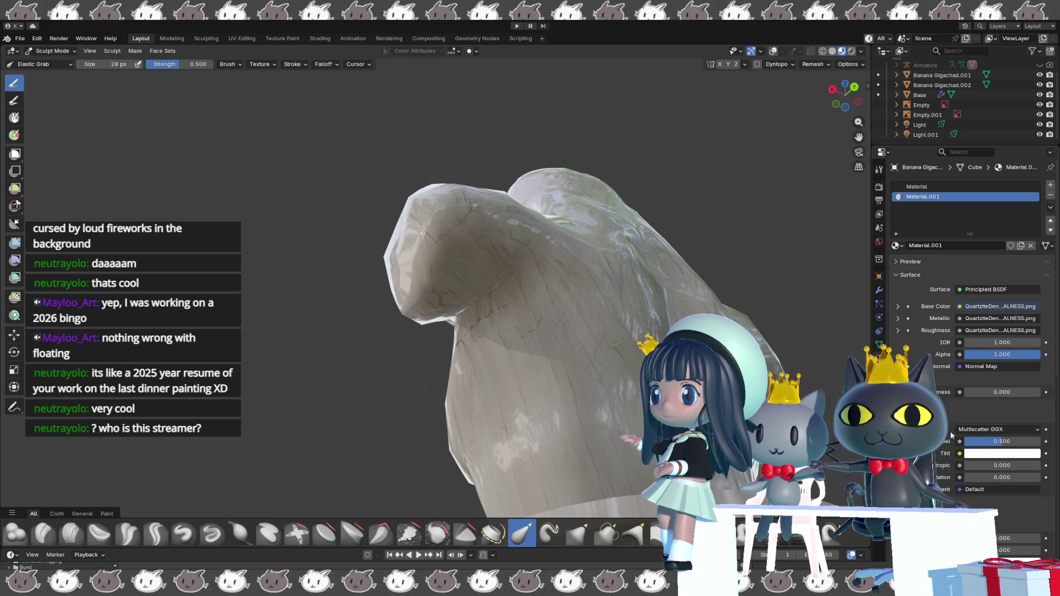
drag(993, 441, 966, 441)
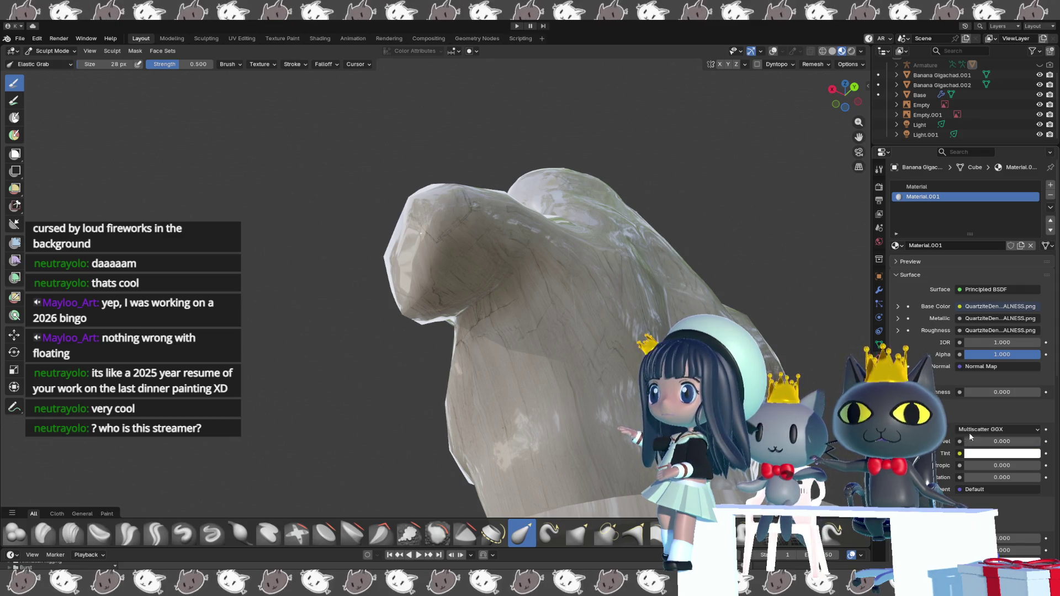
drag(992, 342, 1040, 343)
drag(970, 343, 970, 345)
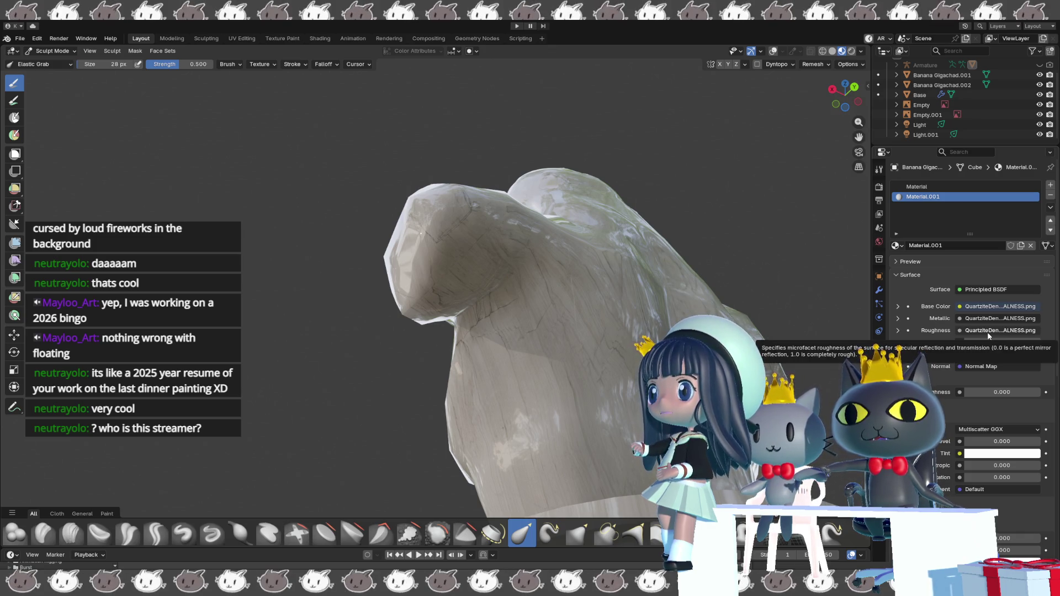
- Inspect the Roughness input's link options twice without changing the connection
click(988, 331)
key(Escape)
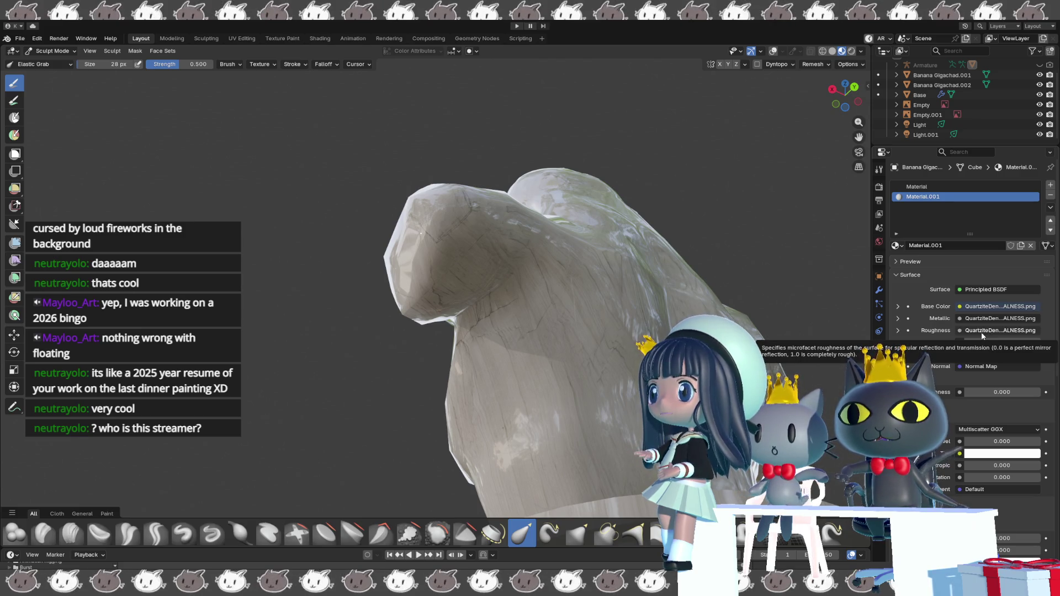
click(982, 331)
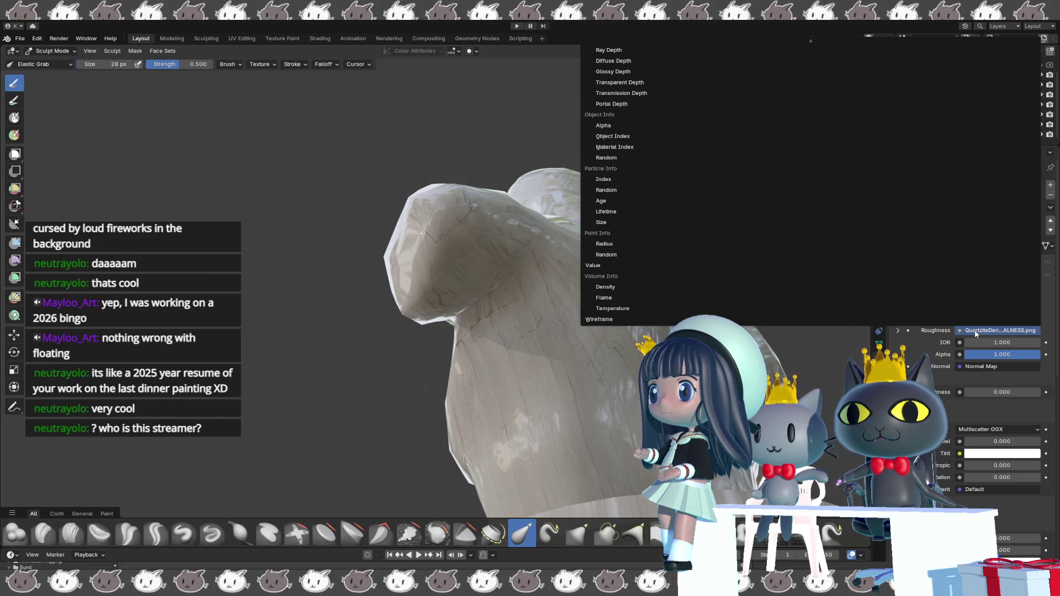
key(Escape)
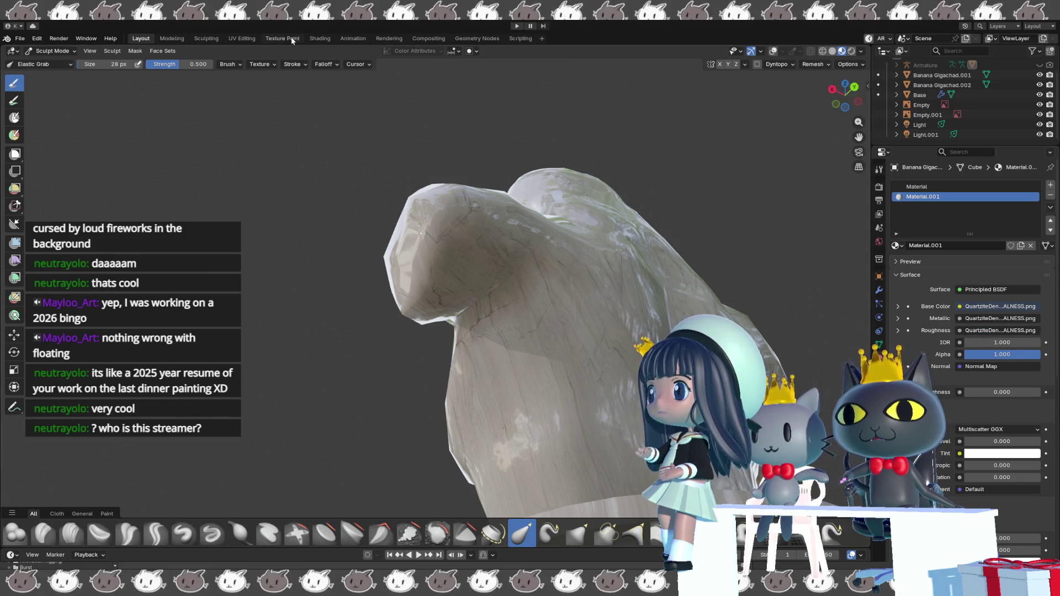
click(319, 39)
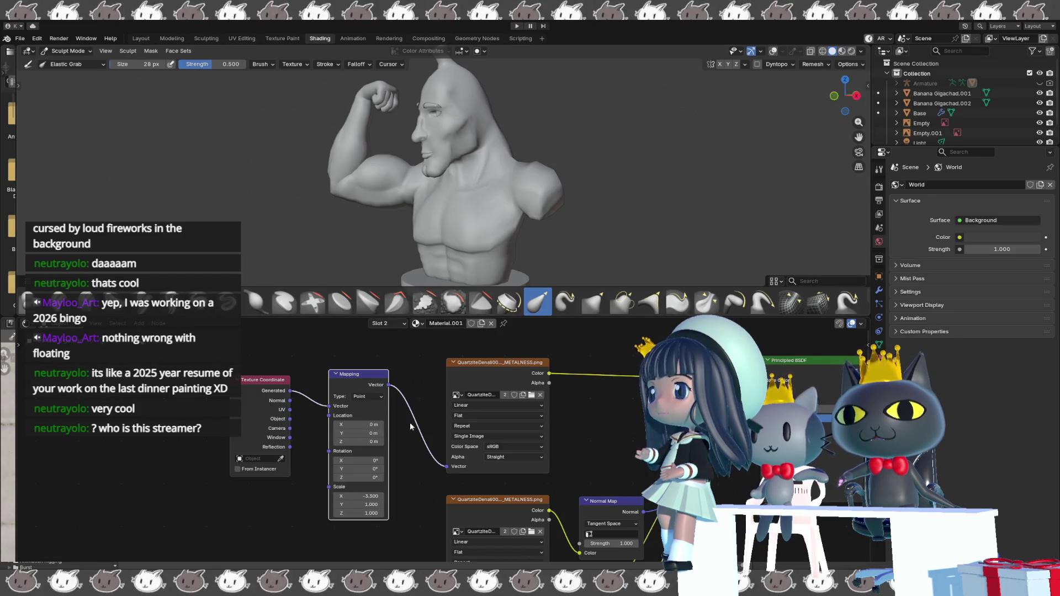
middle_drag(429, 482, 423, 457)
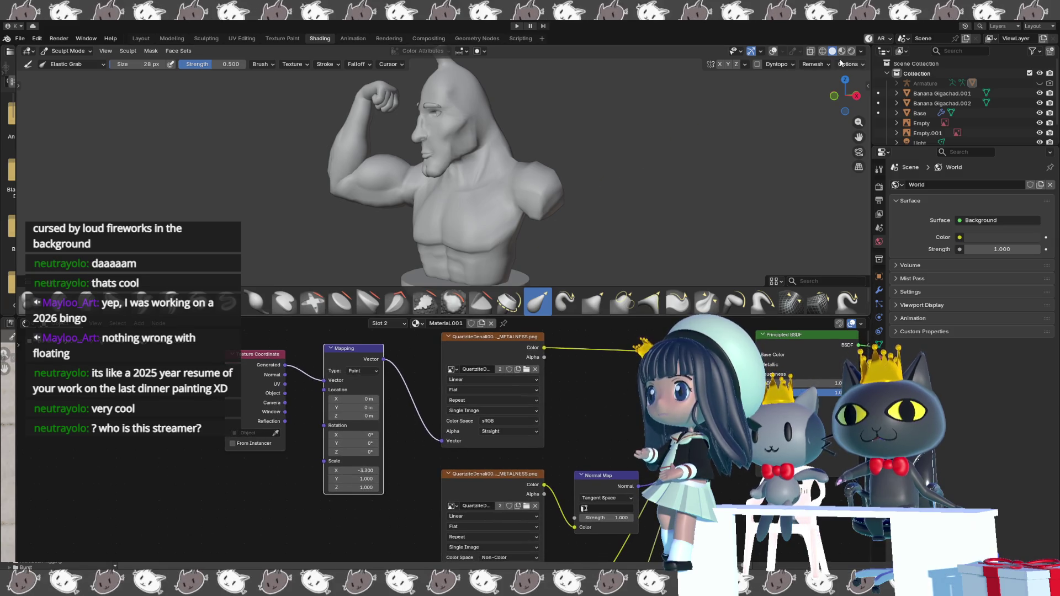
click(841, 51)
middle_drag(690, 166, 524, 199)
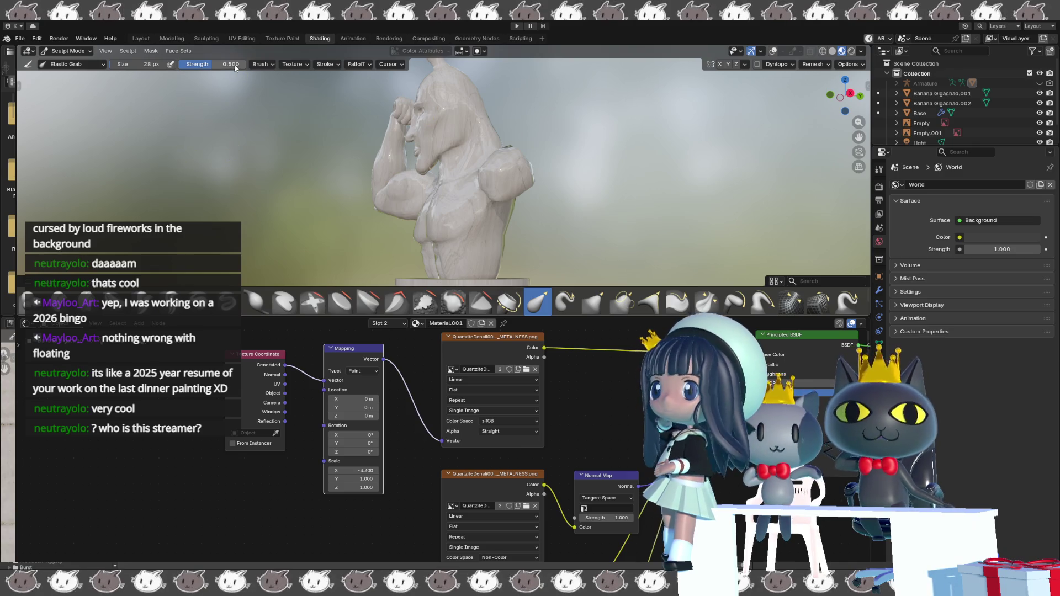
click(142, 42)
mouse_move(281, 205)
middle_down()
mouse_move(340, 251)
mouse_move(406, 339)
middle_up()
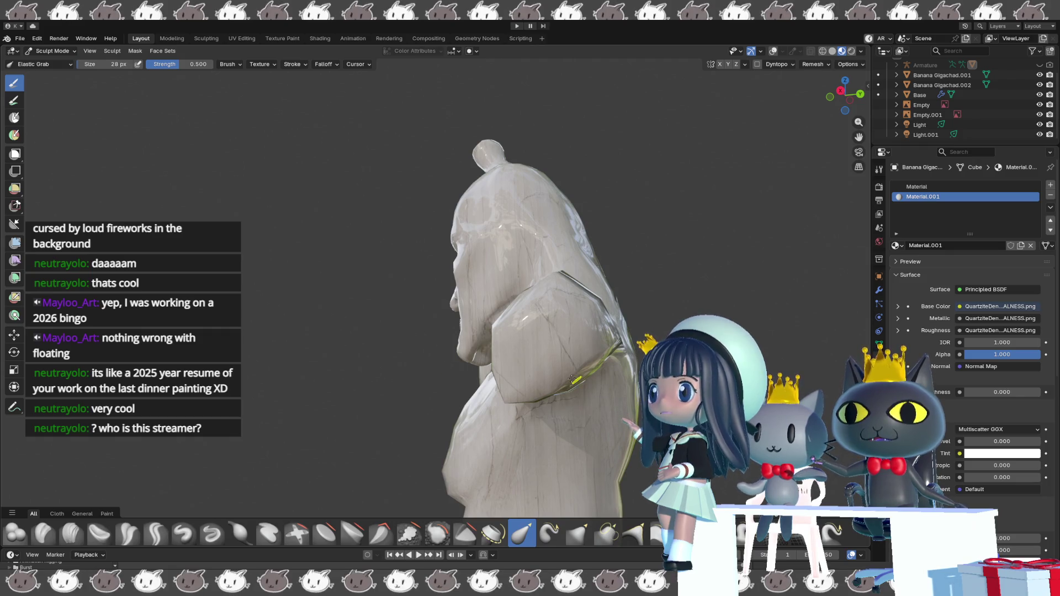
- In Edit Mode, assign the quartzite Material.001 to the selected shoulder faces
key(Tab)
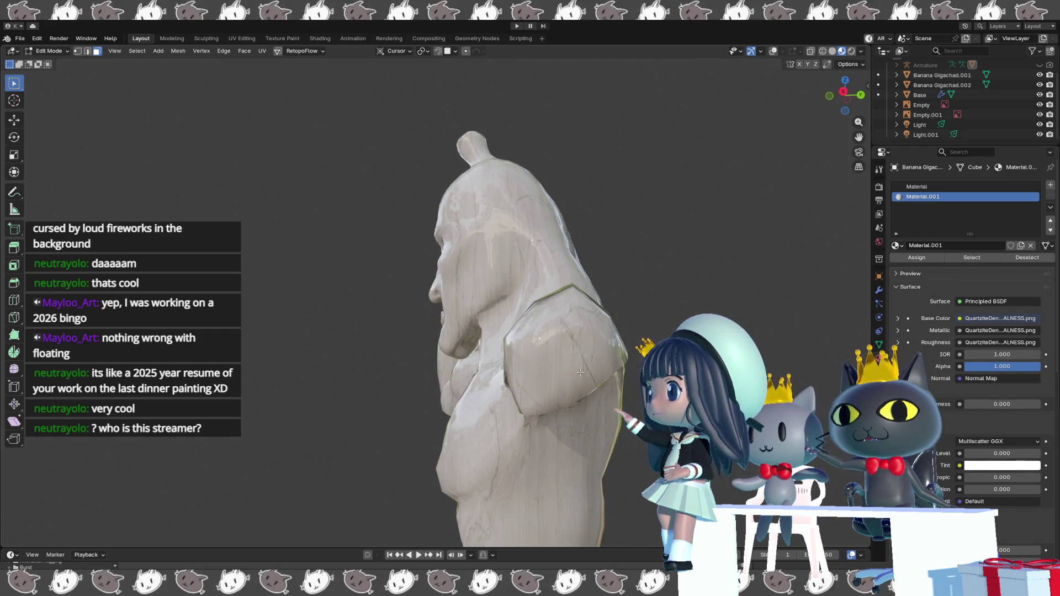
key(shift+alt+z)
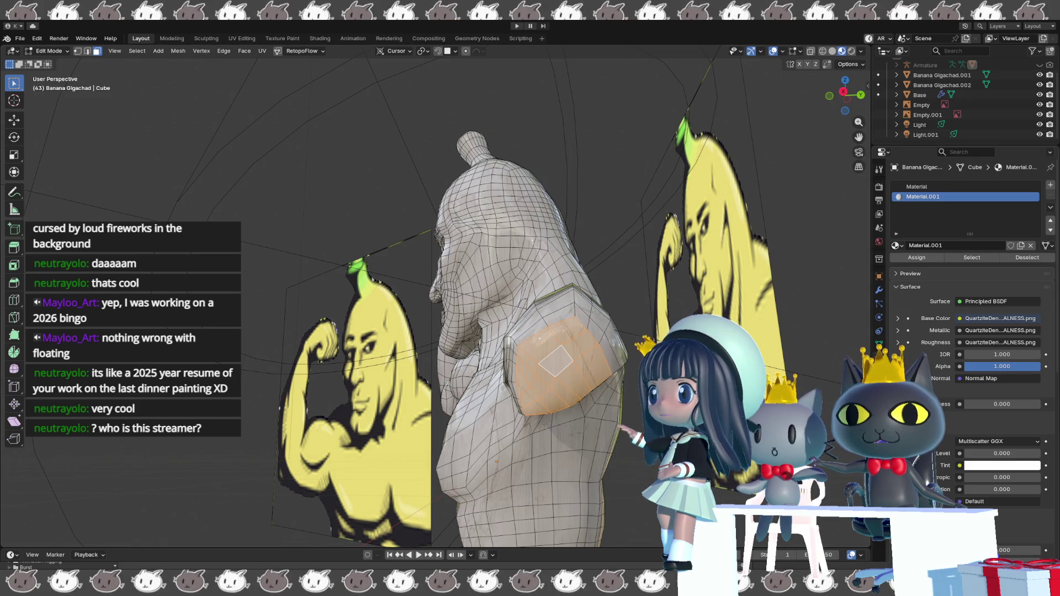
click(920, 259)
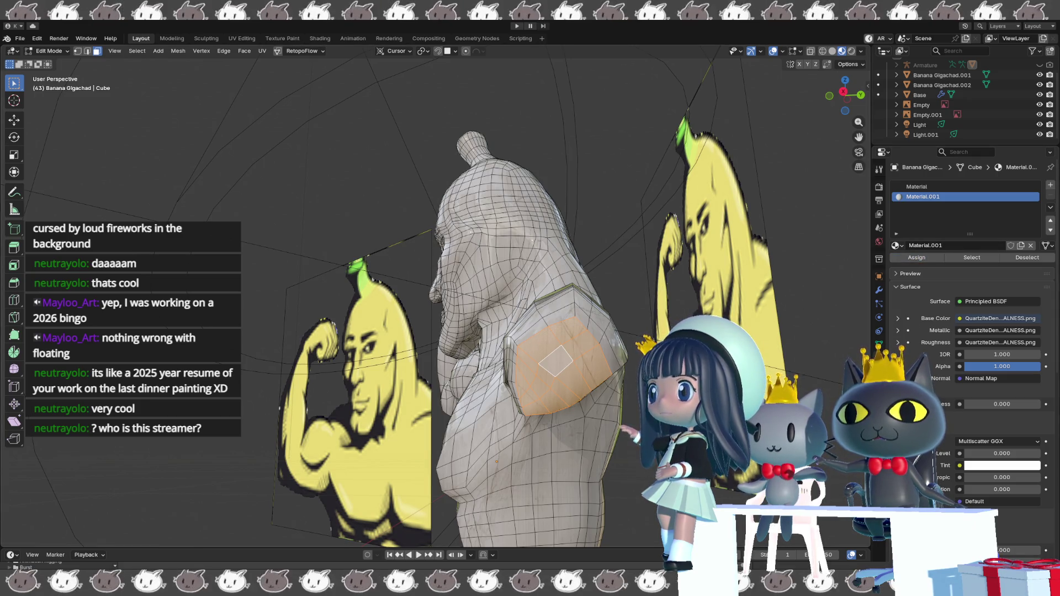
key(shift+alt+z)
mouse_move(471, 405)
middle_down()
mouse_move(637, 405)
mouse_move(597, 422)
mouse_move(430, 418)
middle_up()
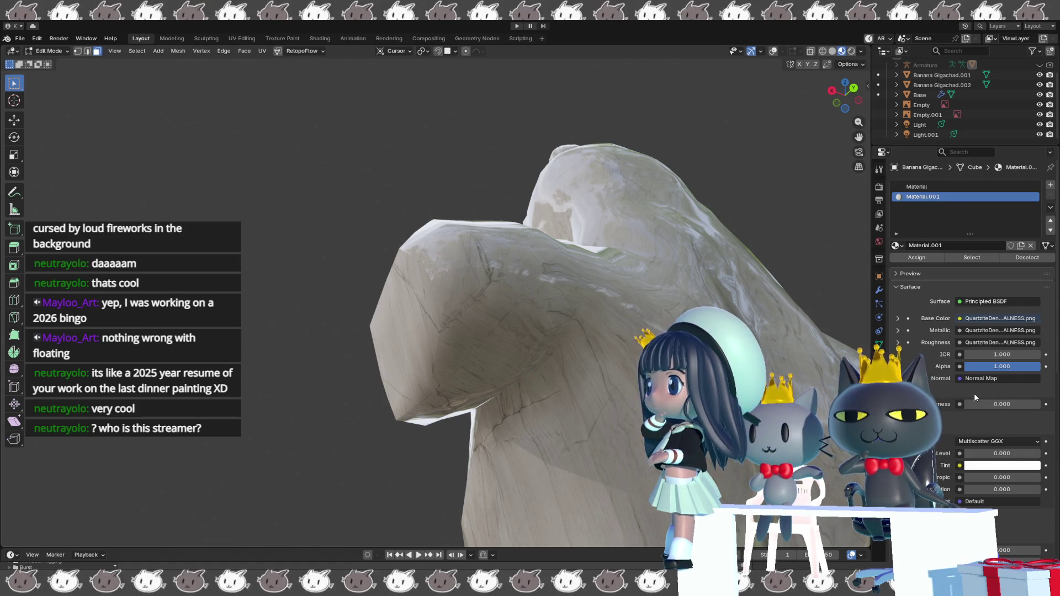
- Orbit around the statue's back and side to inspect the texture, then switch to Rendered shading
middle_drag(773, 441, 607, 442)
middle_drag(419, 454, 573, 454)
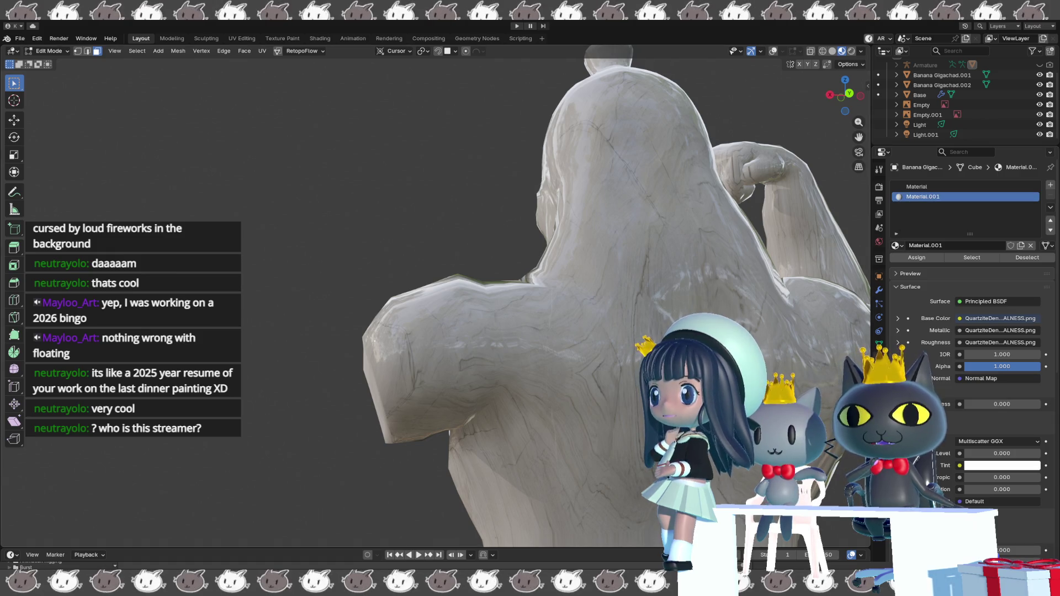
middle_drag(690, 442, 756, 442)
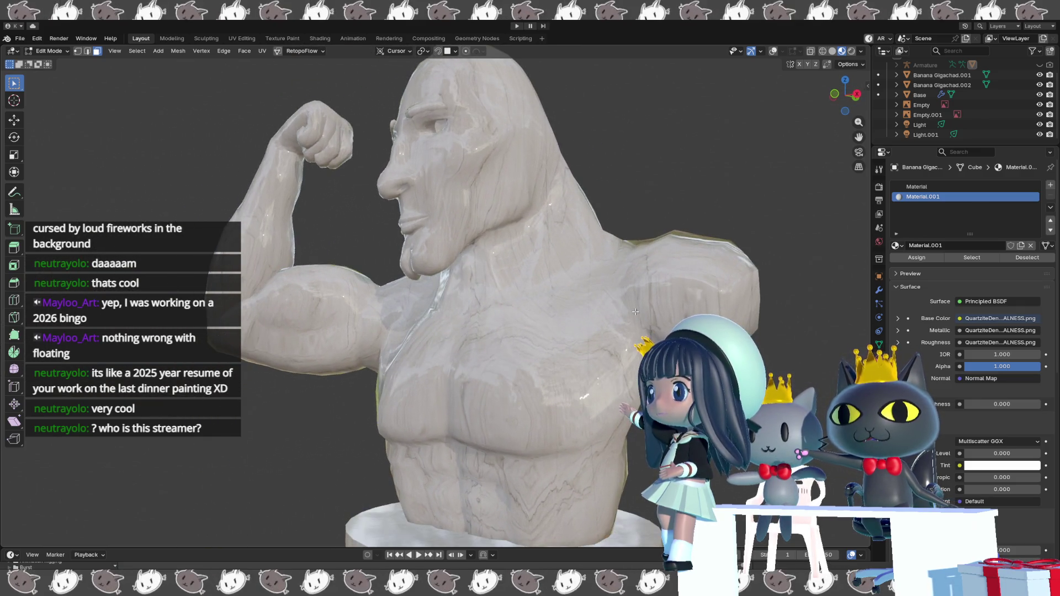
scroll(655, 220, down, 3)
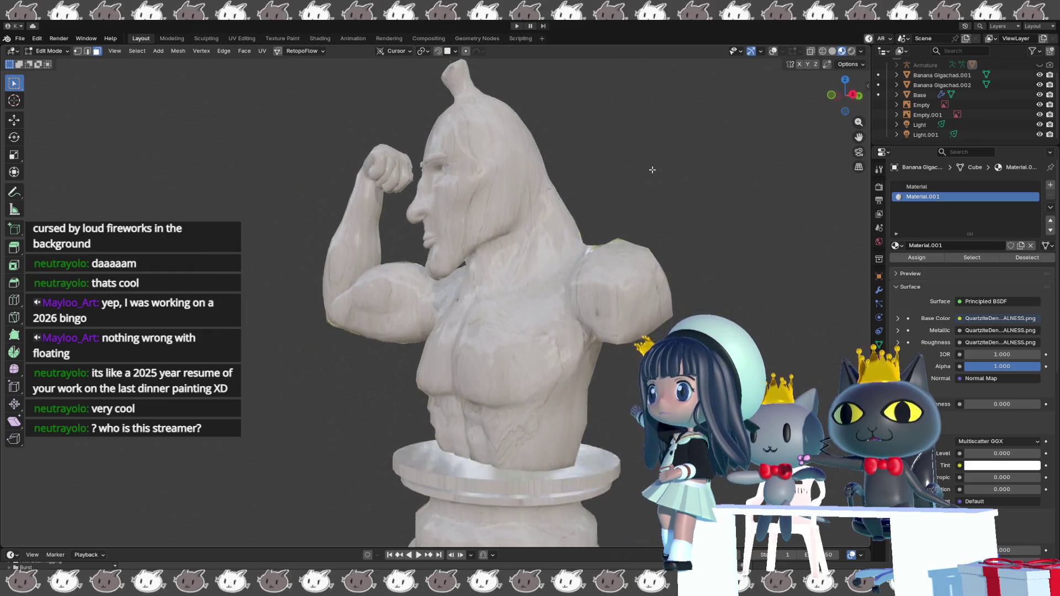
scroll(662, 166, up, 3)
click(850, 51)
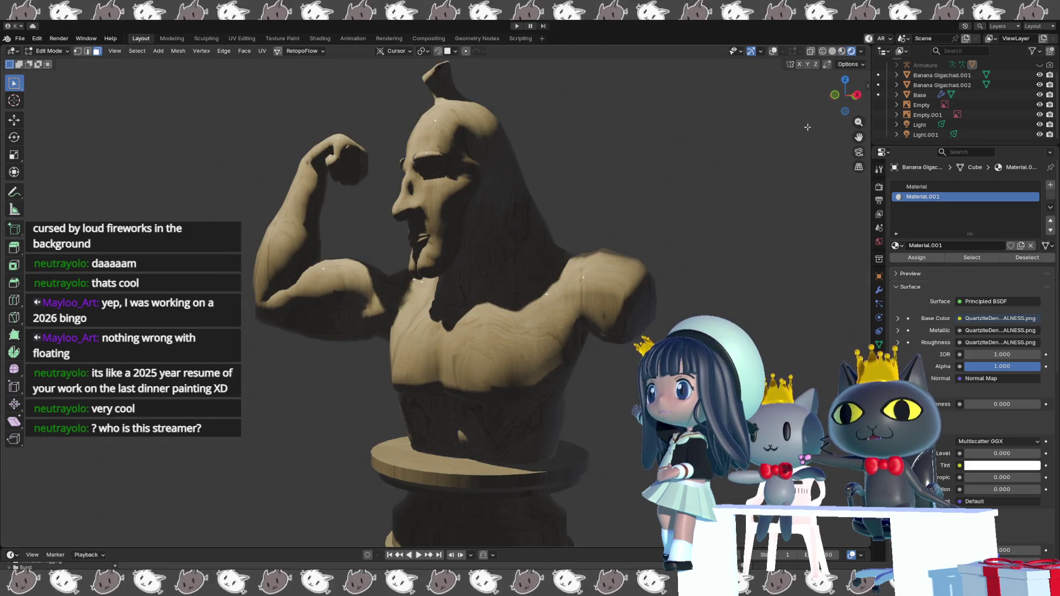